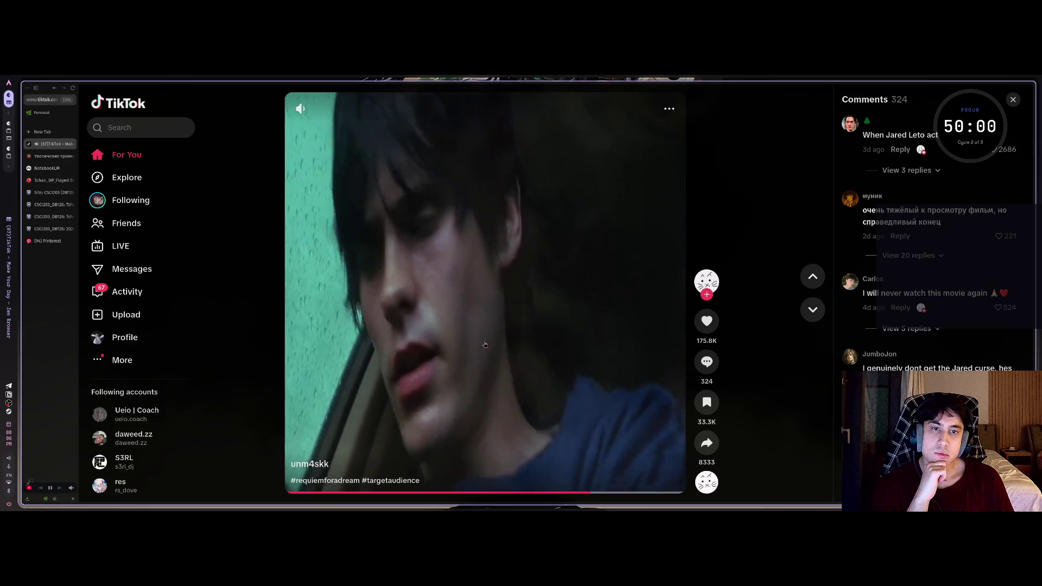
Scroll twice through the For You feed to the Dota 2 '15K COACH' avatar-review video.
scroll(480, 342, "down", 1)
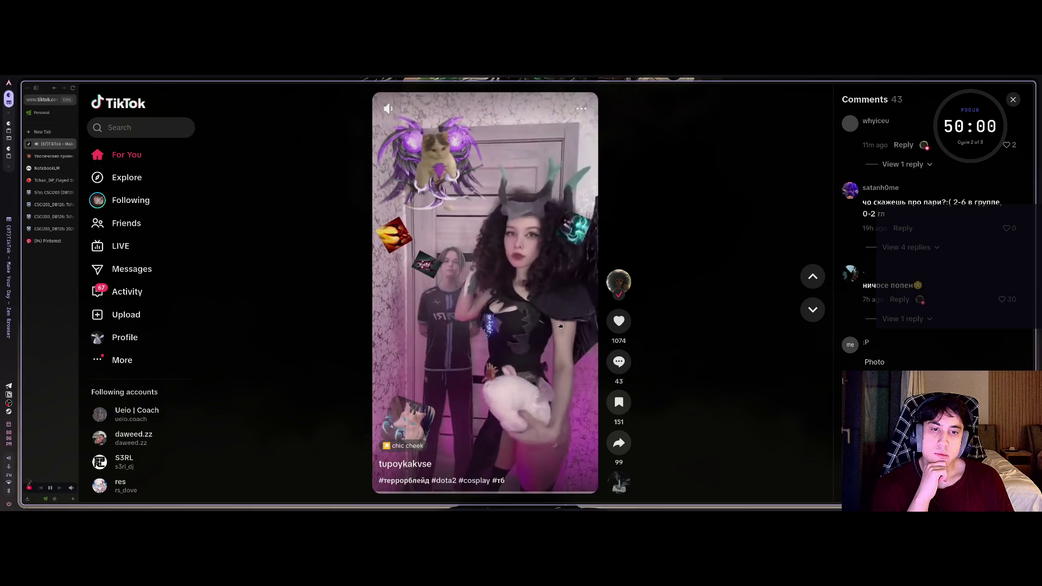
scroll(476, 348, "down", 2)
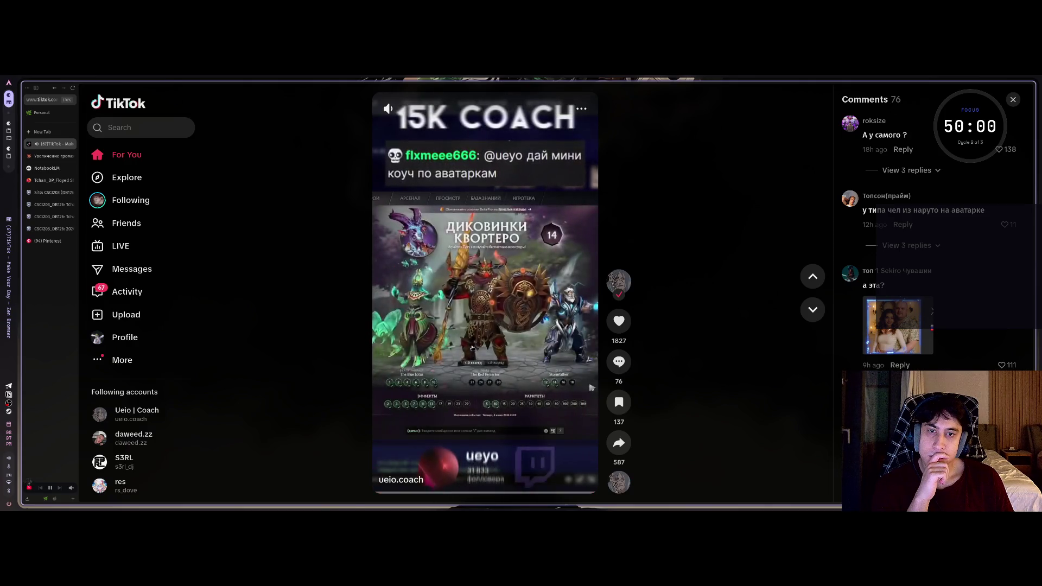
Move on to the 'just a 10 min nap' clip and copy its share link.
scroll(473, 348, "down", 1)
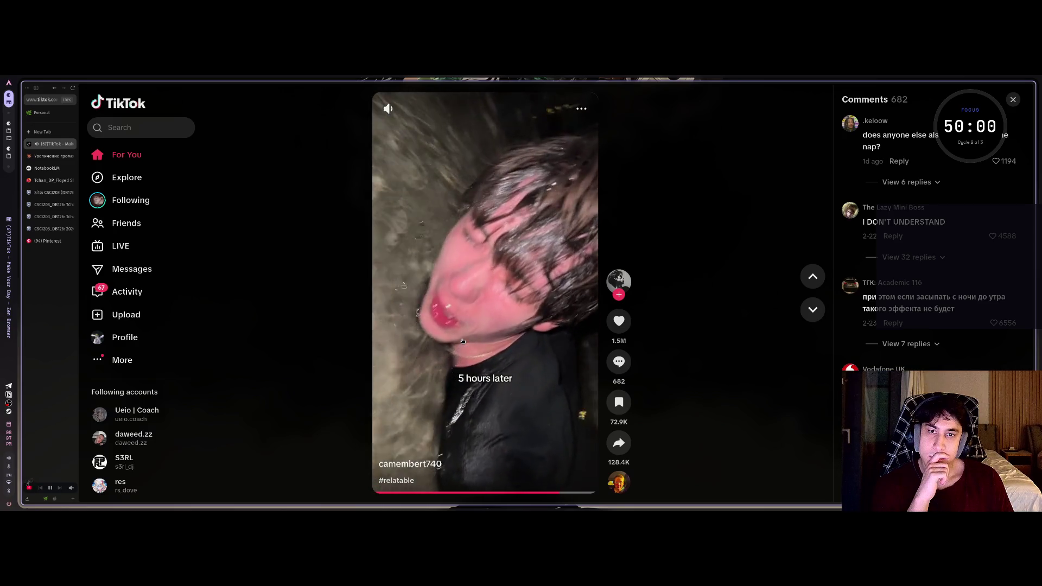
left_click(619, 443)
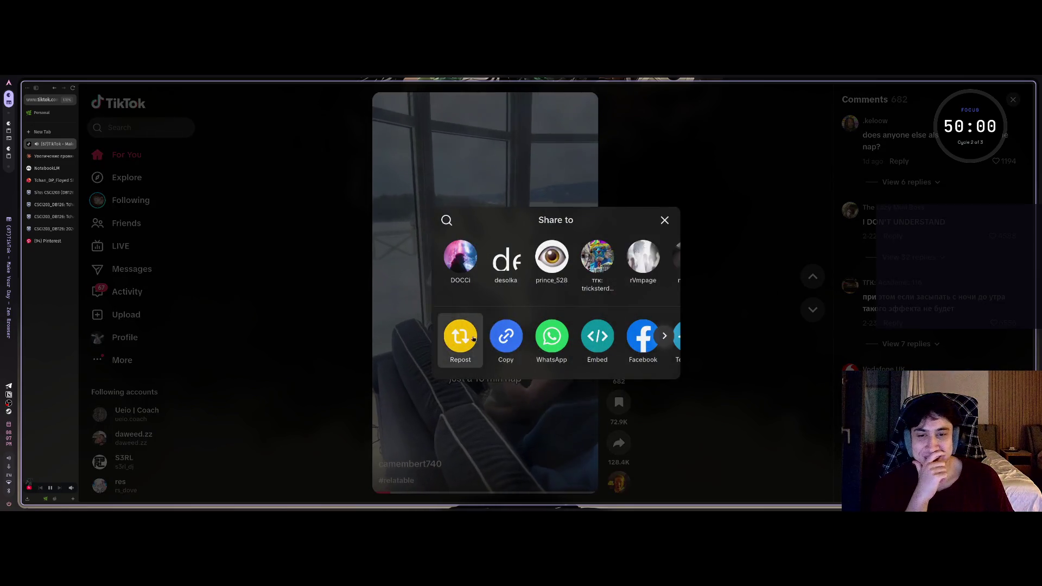
left_click(503, 339)
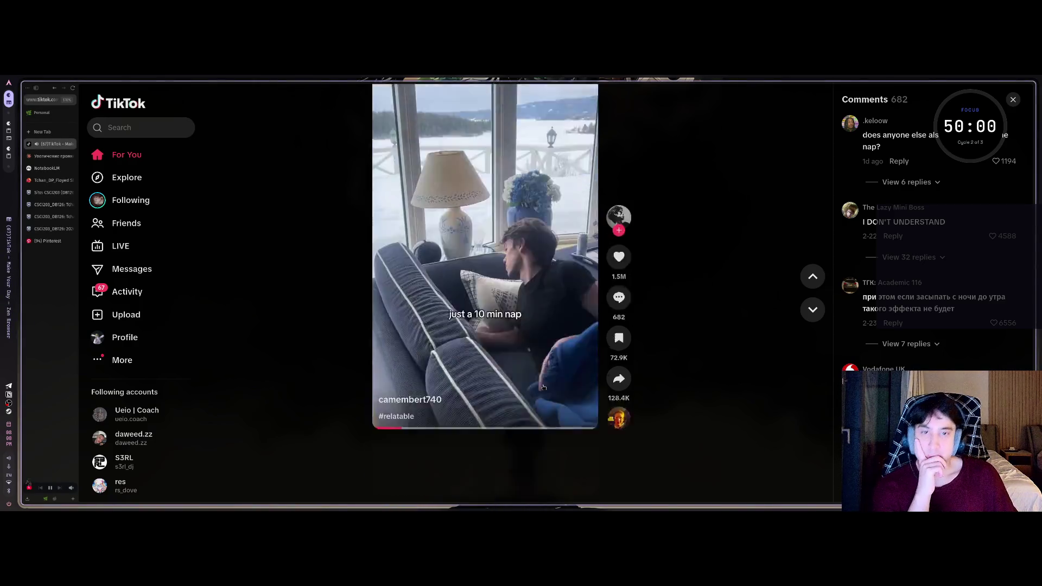
Scroll the feed four times to reach the '#onepieceedit' Garp vs Aokiji edit.
scroll(543, 387, "down", 1)
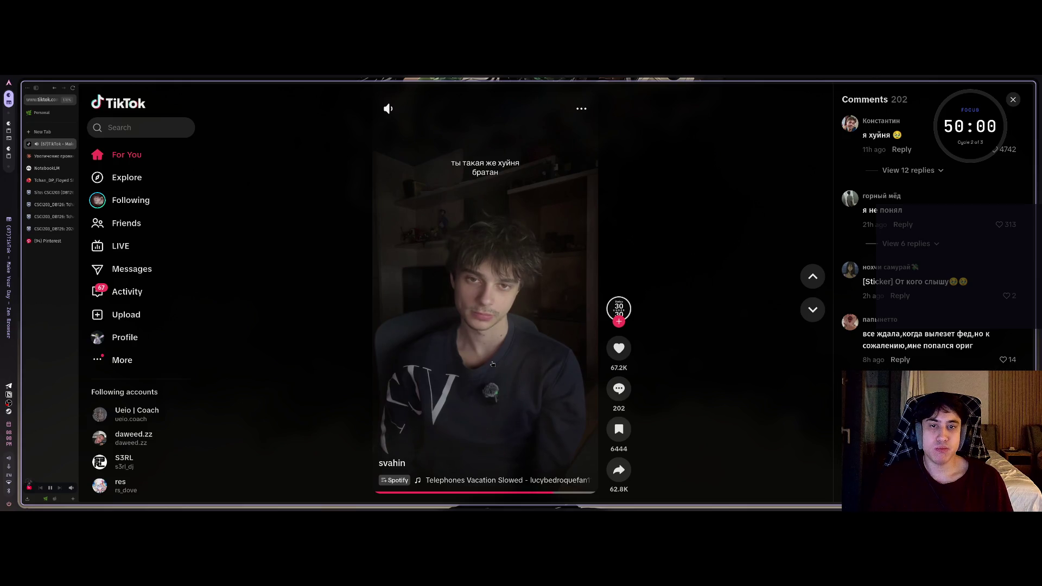
scroll(455, 340, "down", 1)
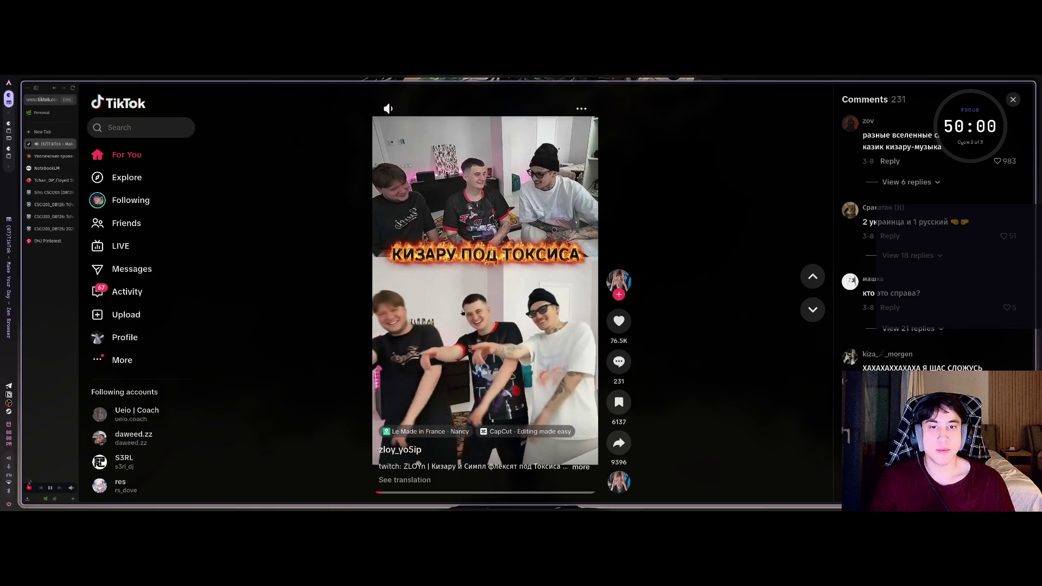
scroll(456, 320, "down", 1)
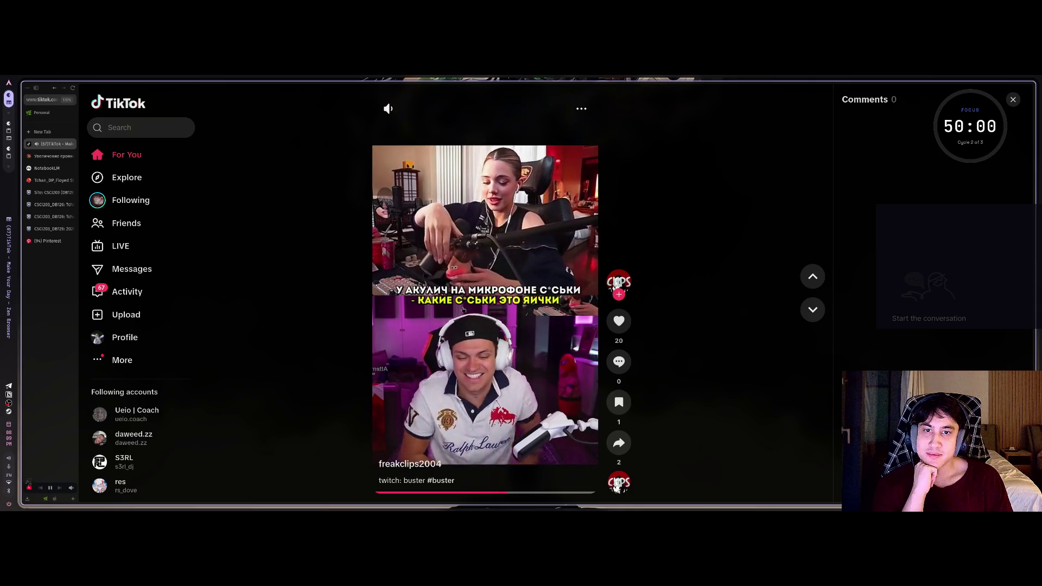
scroll(463, 309, "down", 1)
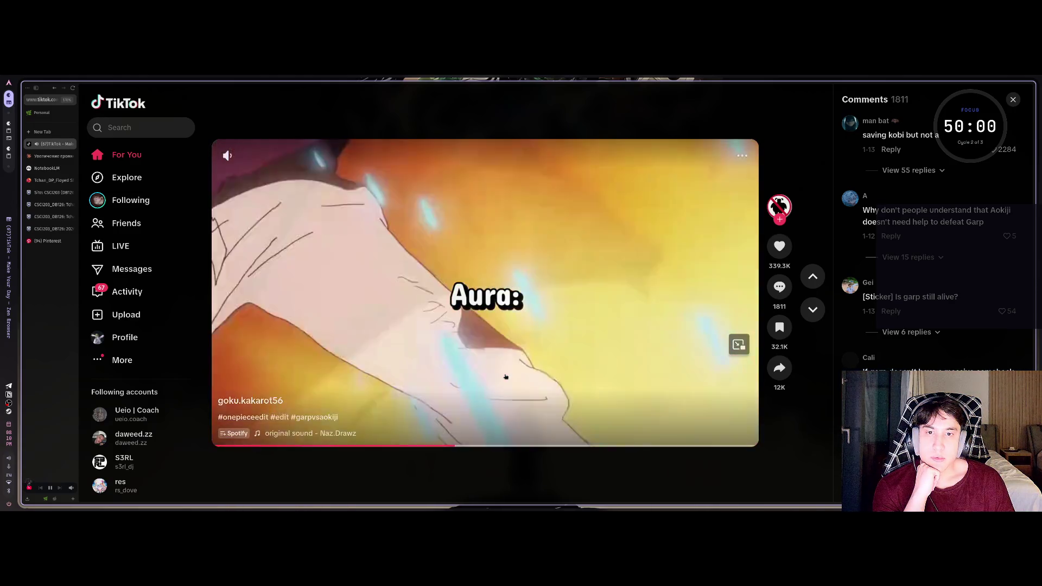
Expand the 55 replies under the One Piece edit's top comment and scroll through them.
left_click(909, 169)
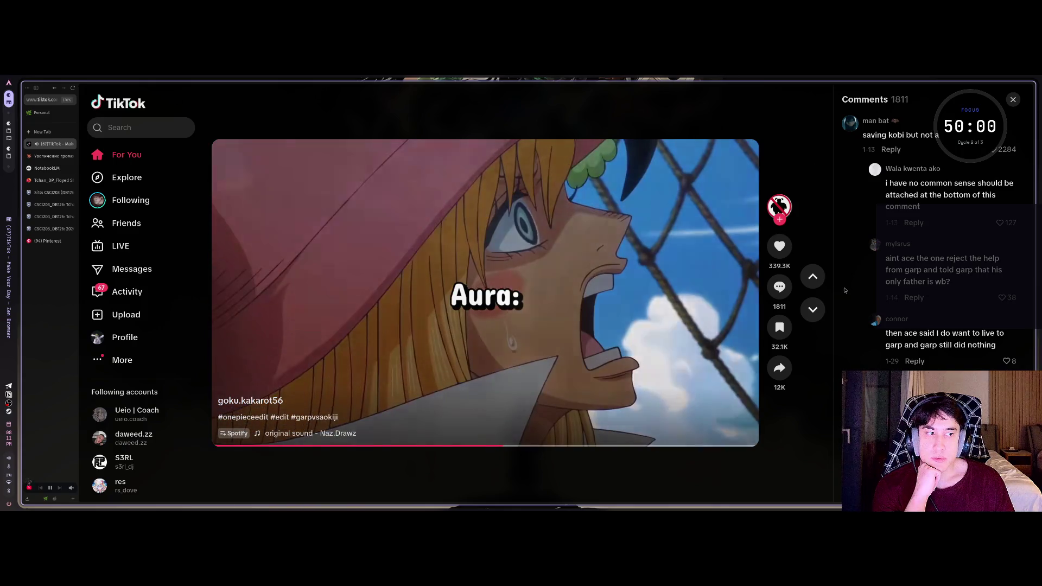
scroll(844, 290, "down", 3)
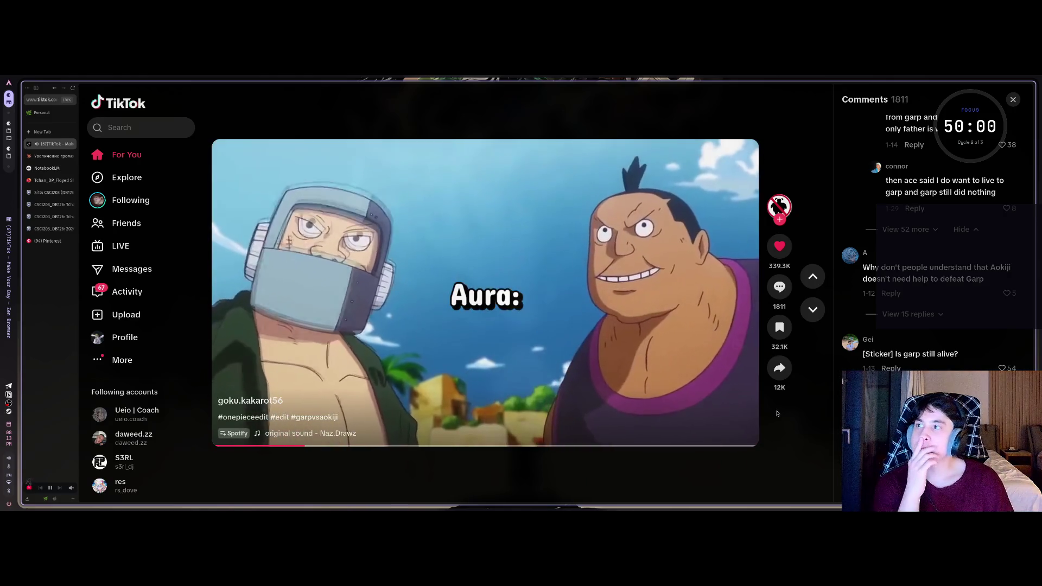
Scroll past the Haiti flag clip to the Dota 2 'ВПЕРВЫЕ СОБРАЛ...' streamer clip.
scroll(709, 361, "down", 2)
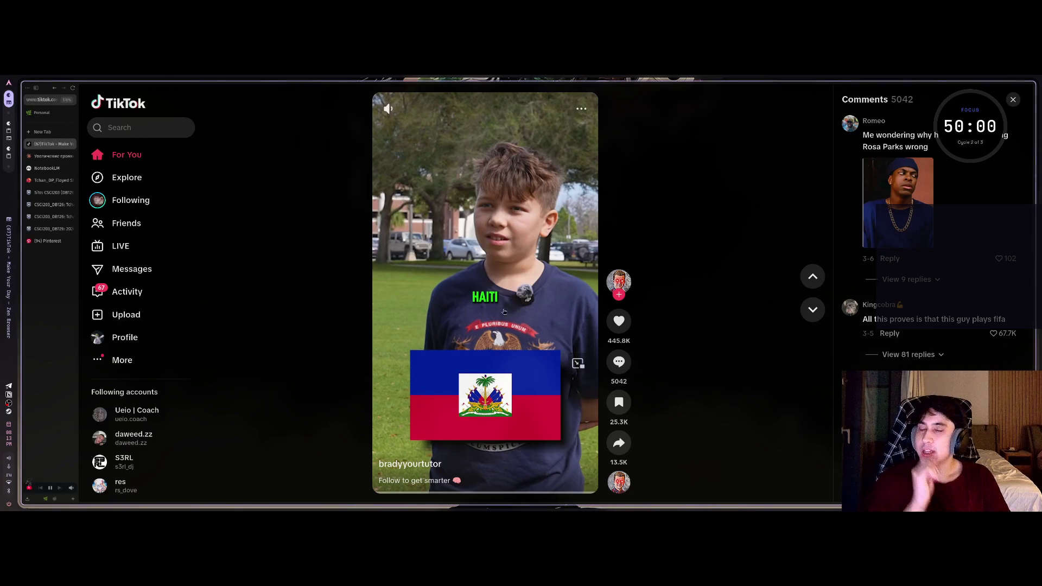
scroll(484, 293, "down", 1)
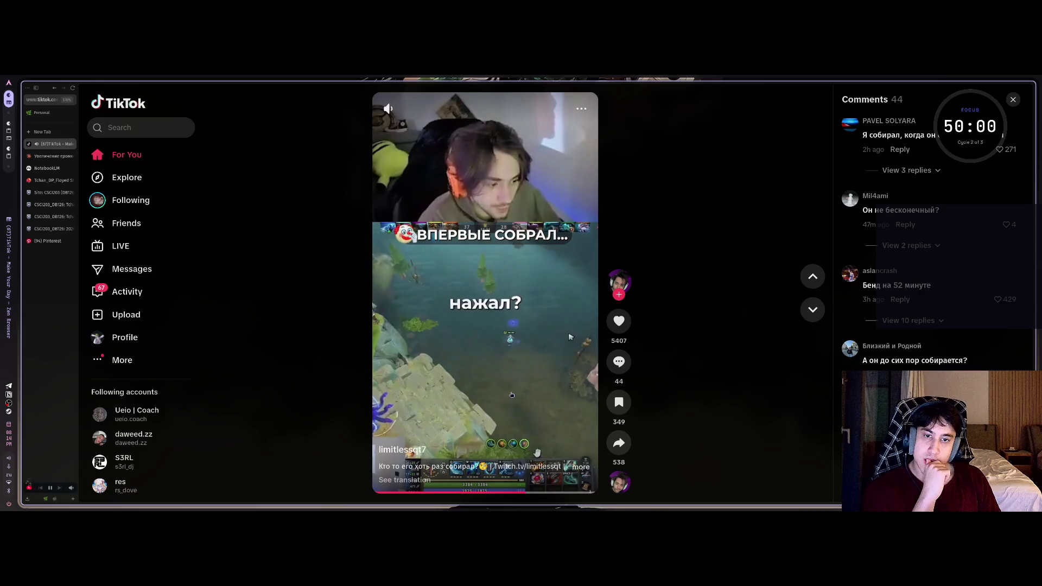
Skip ahead to the bus clip captioned 'Смертельный номер! Кто из стримеров еще так может?'.
scroll(512, 394, "down", 1)
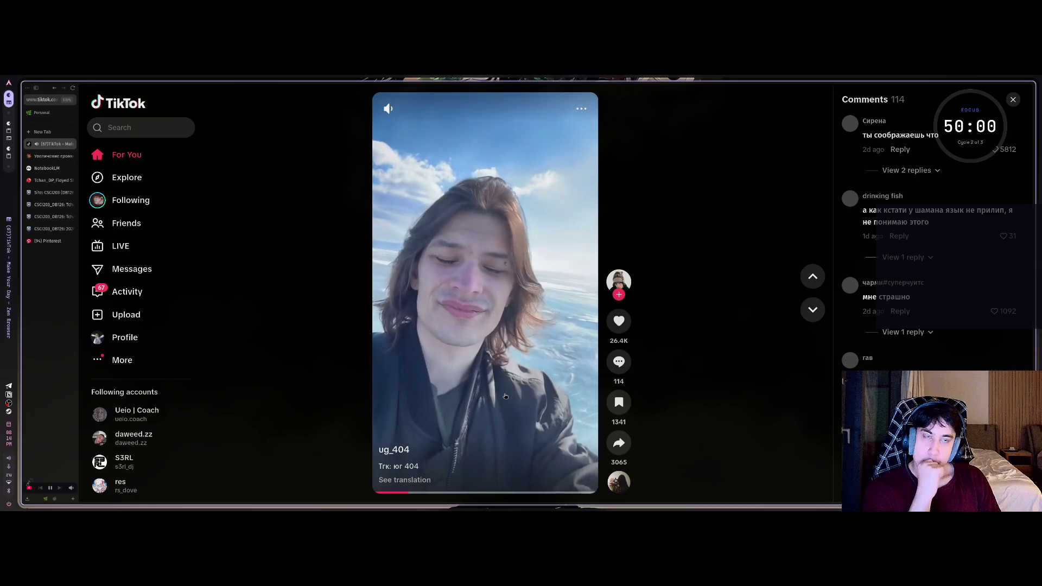
scroll(502, 398, "down", 1)
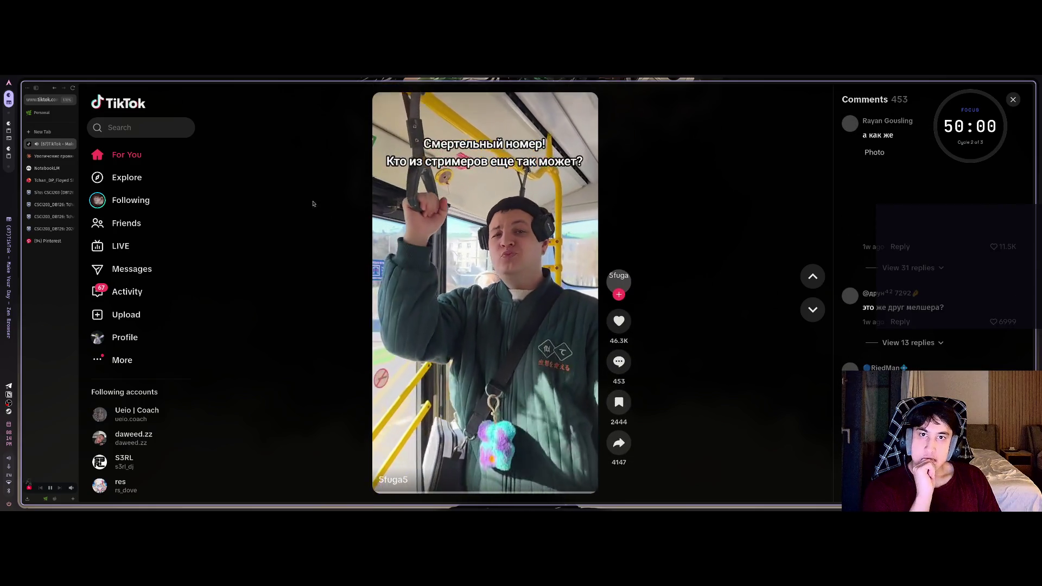
Search TikTok for 'серега пират'.
left_click(139, 132)
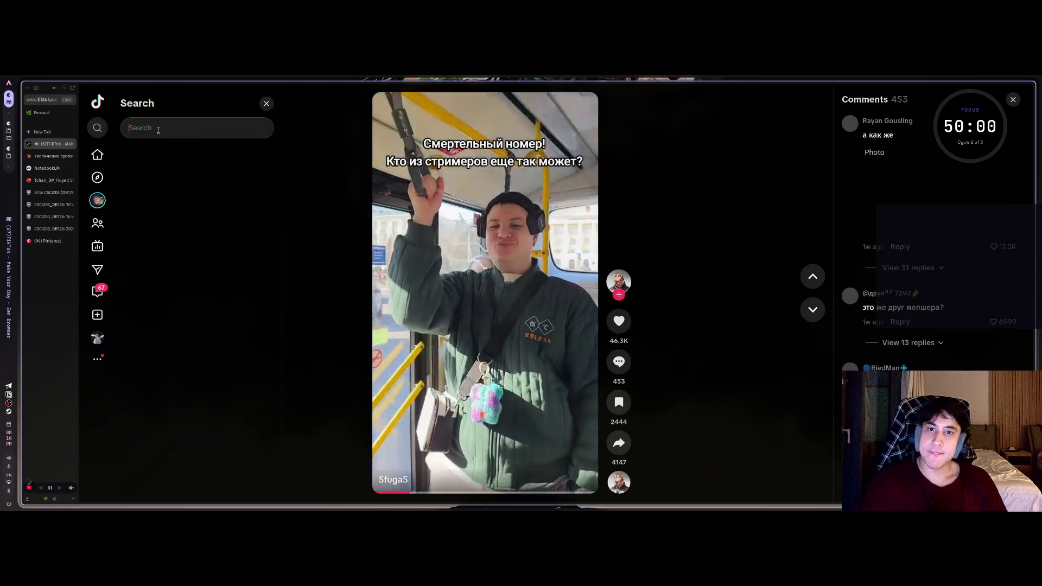
type("ceep")
key("BackSpace")
key("BackSpace")
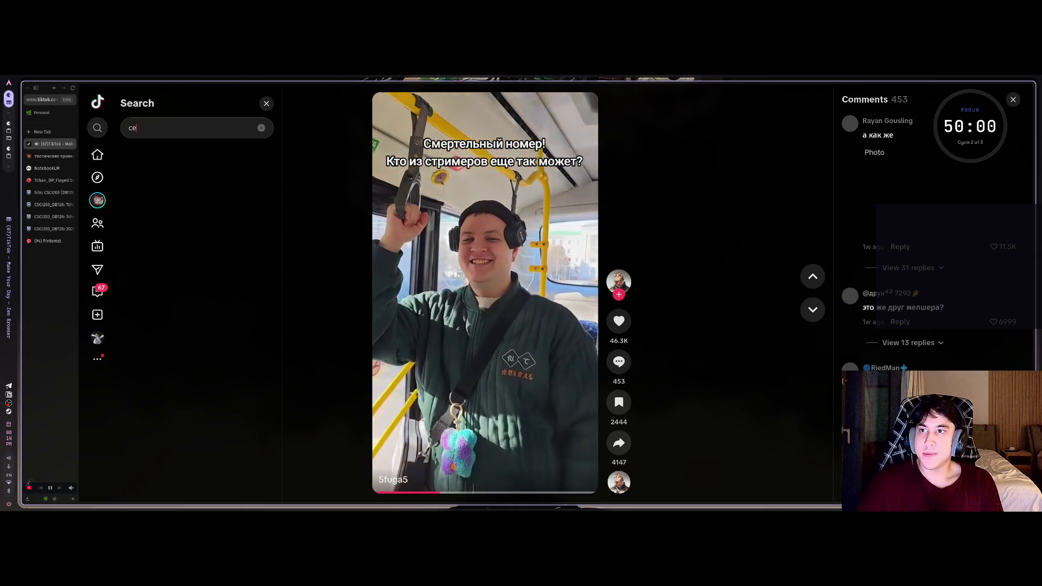
type("pега пират")
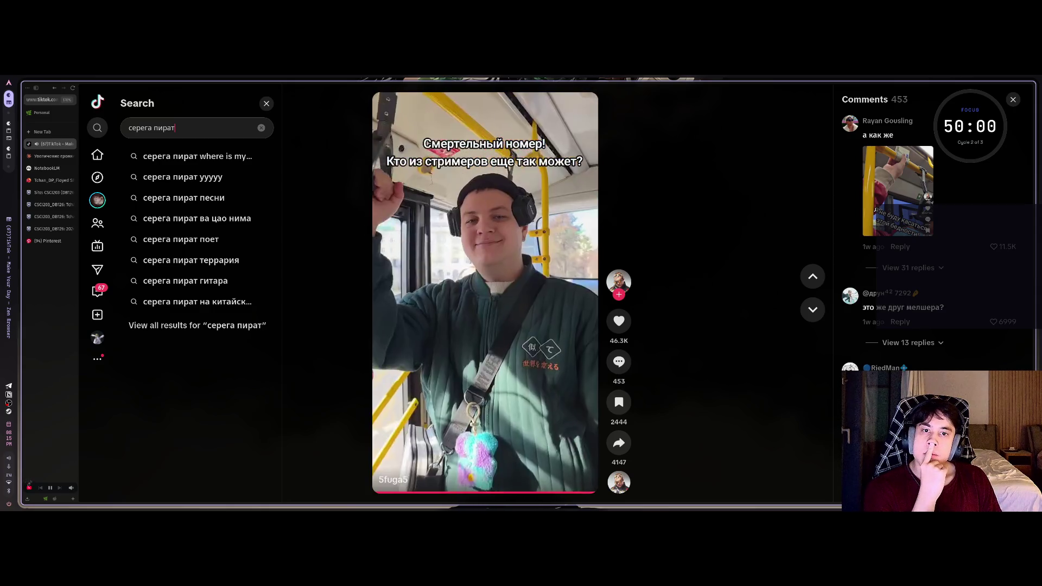
key("Return")
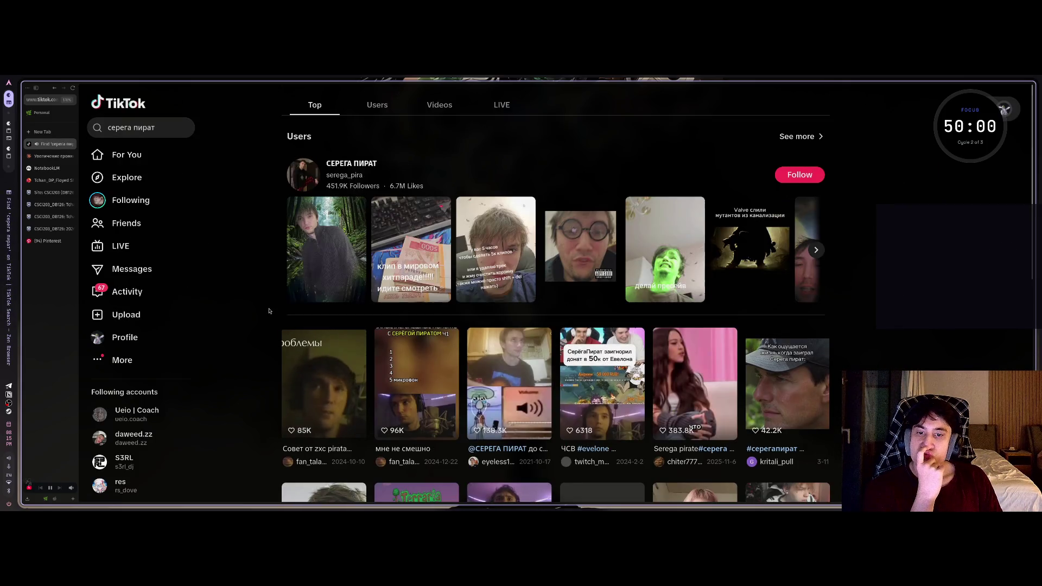
Scroll through the серега пират results, then return to the search box.
scroll(266, 326, "down", 5)
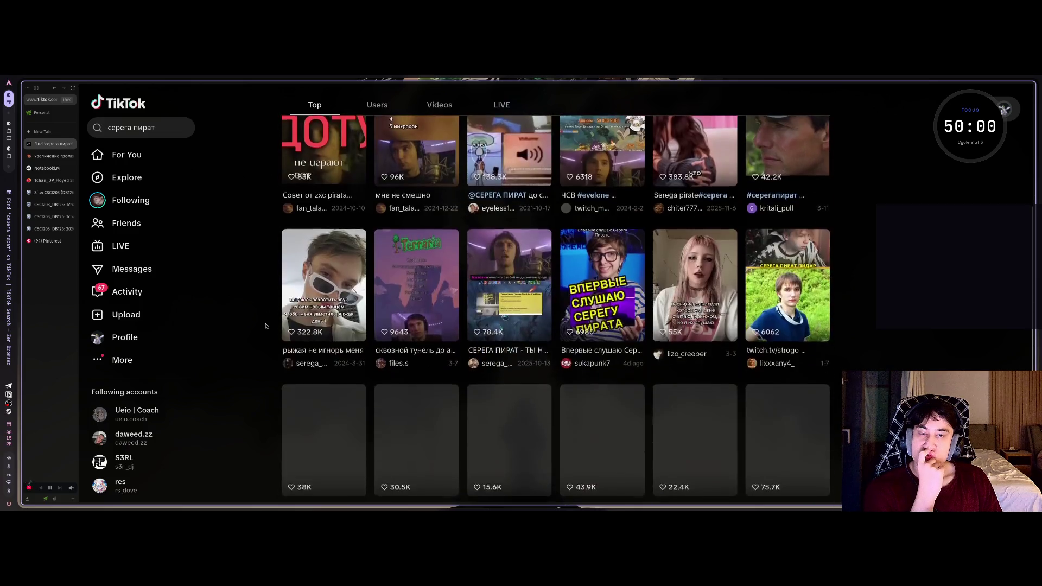
scroll(266, 326, "down", 4)
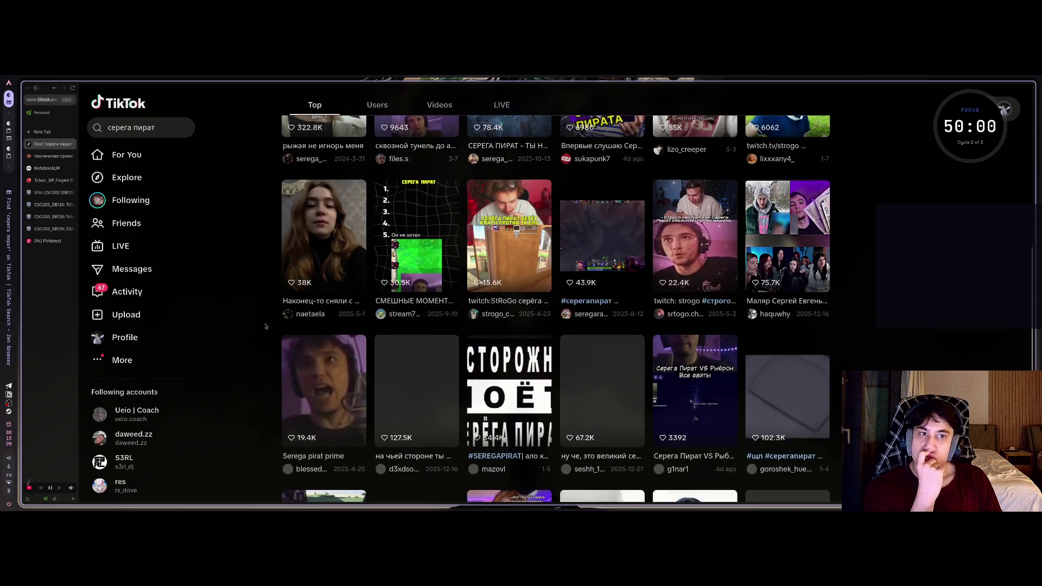
left_click(174, 128)
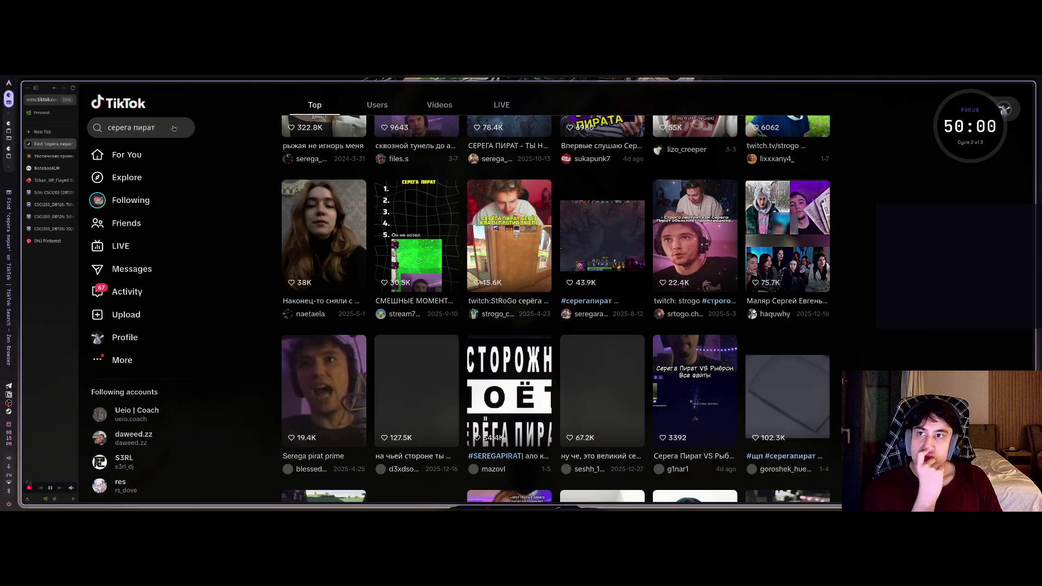
left_click(174, 128)
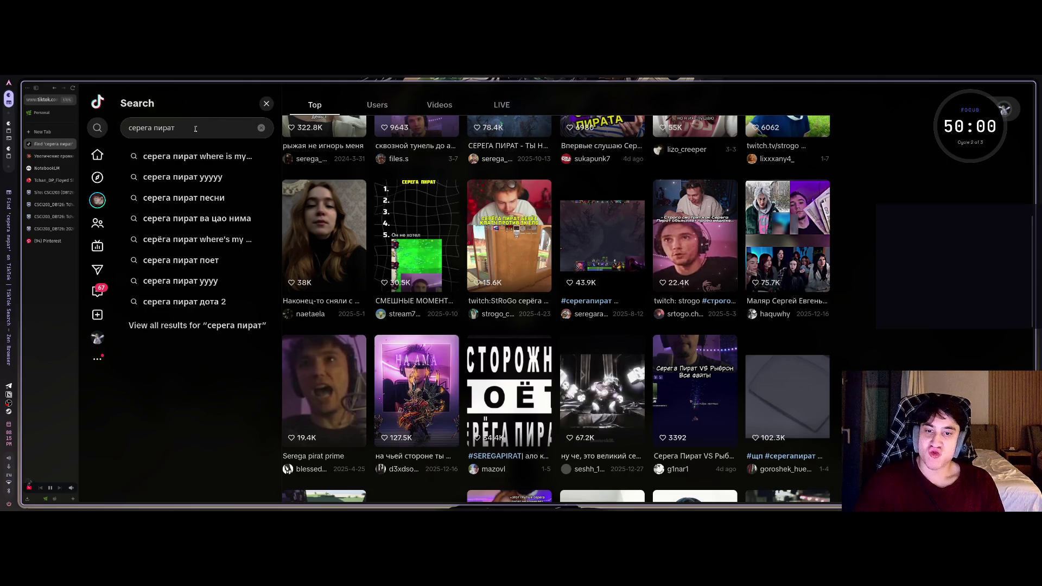
Add 'впервые слушаю' to the search and play the top result, 'Впервые слушаю Серегу Пирата'.
type(" впервые слушаю")
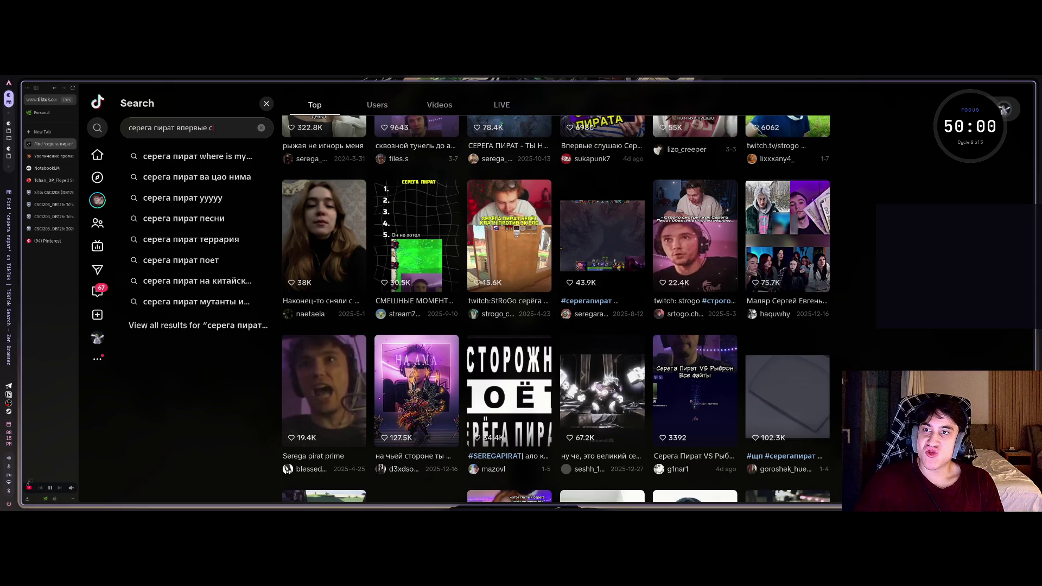
key("Return")
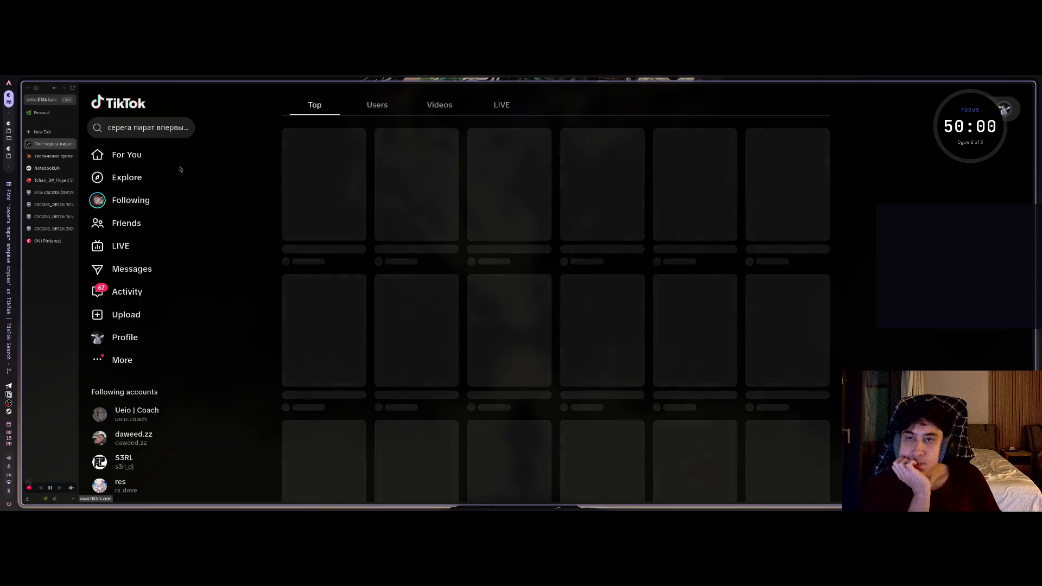
left_click(324, 184)
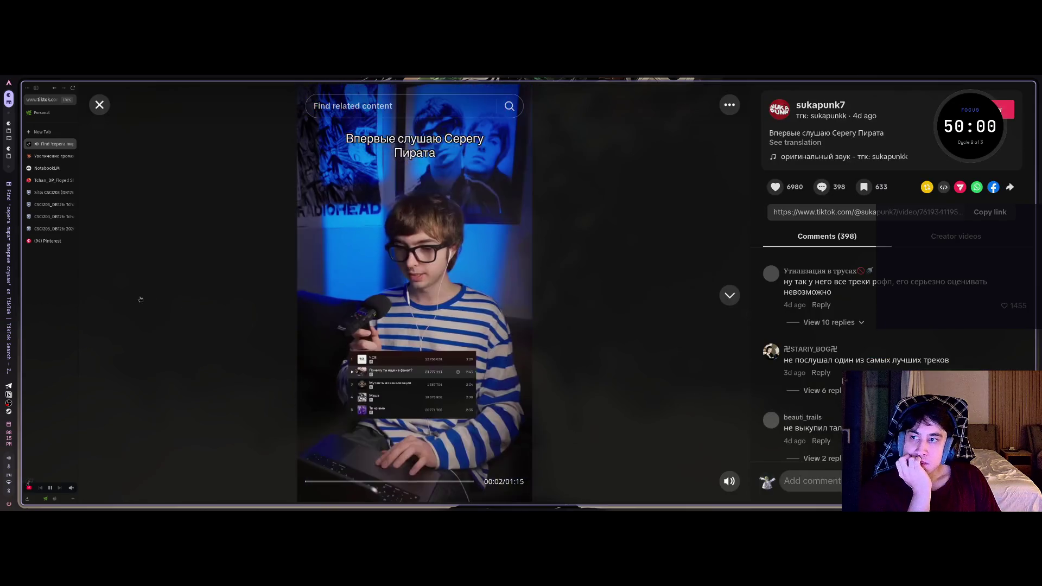
Pause the background music in the YouTube tab, then return to TikTok.
key("ctrl+Tab")
left_click(282, 240)
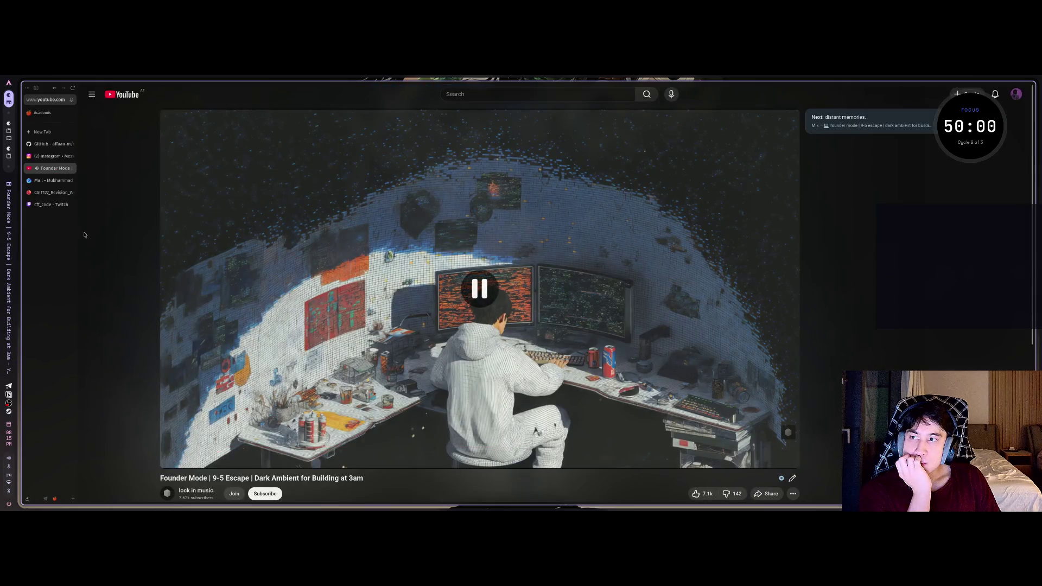
key("ctrl+Tab")
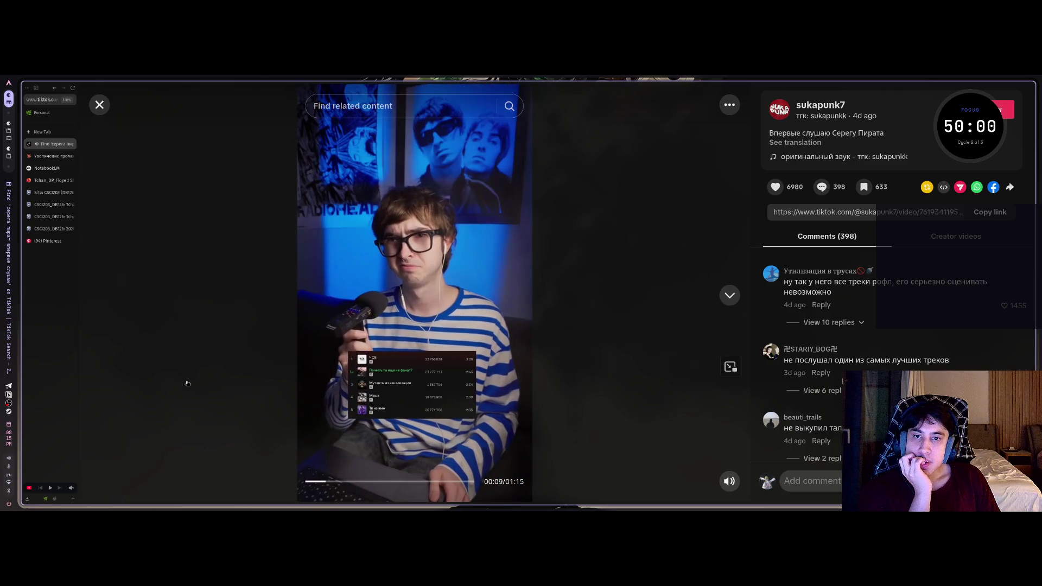
Raise the reaction video's volume slightly, watch it through, and close it.
mouse_move(729, 481)
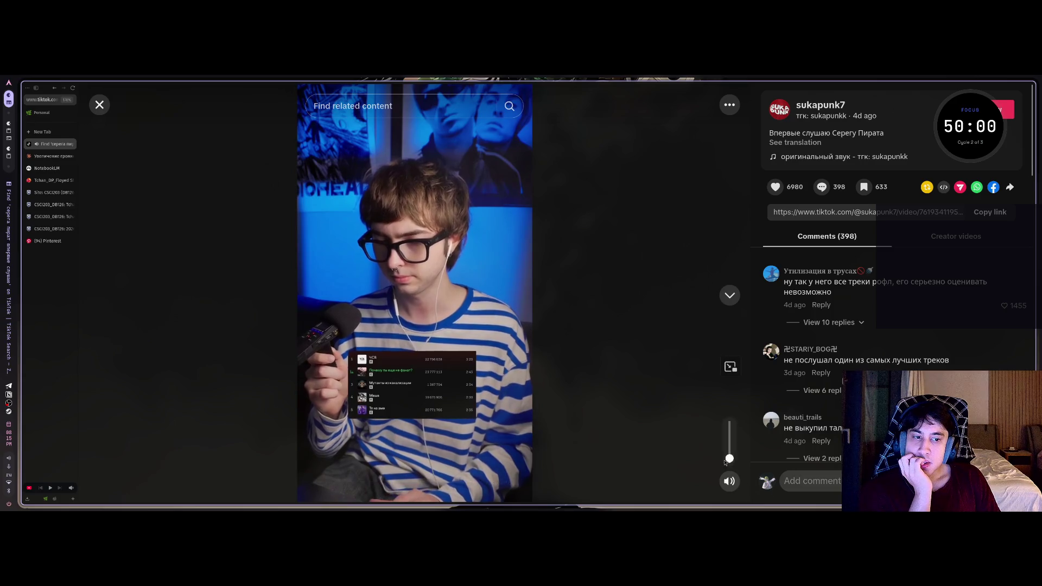
left_click_drag(727, 461, 729, 454)
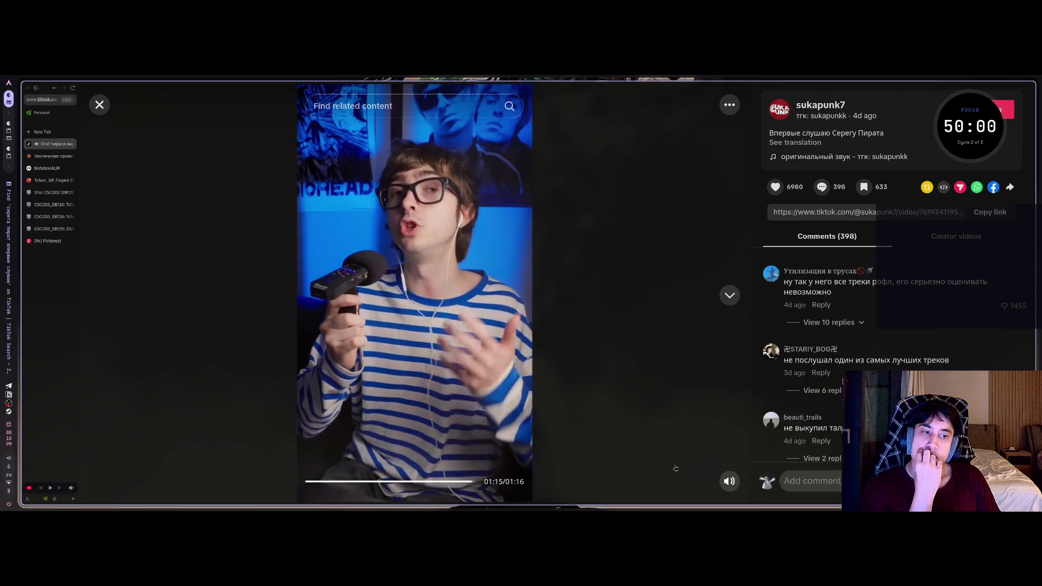
key("Escape")
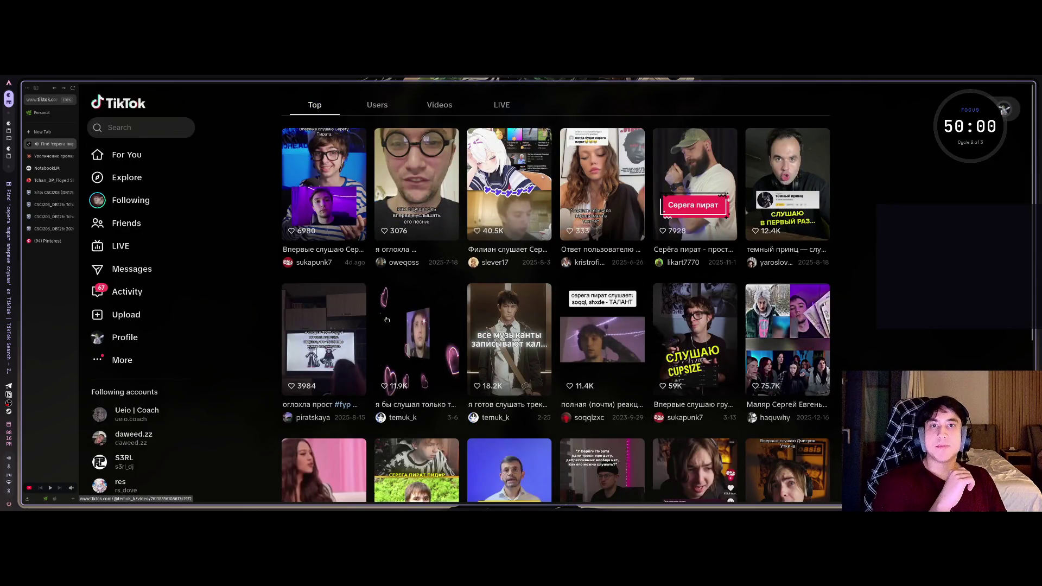
Scroll further down the 'серега пират впервые' results grid.
scroll(386, 319, "down", 3)
scroll(402, 333, "down", 2)
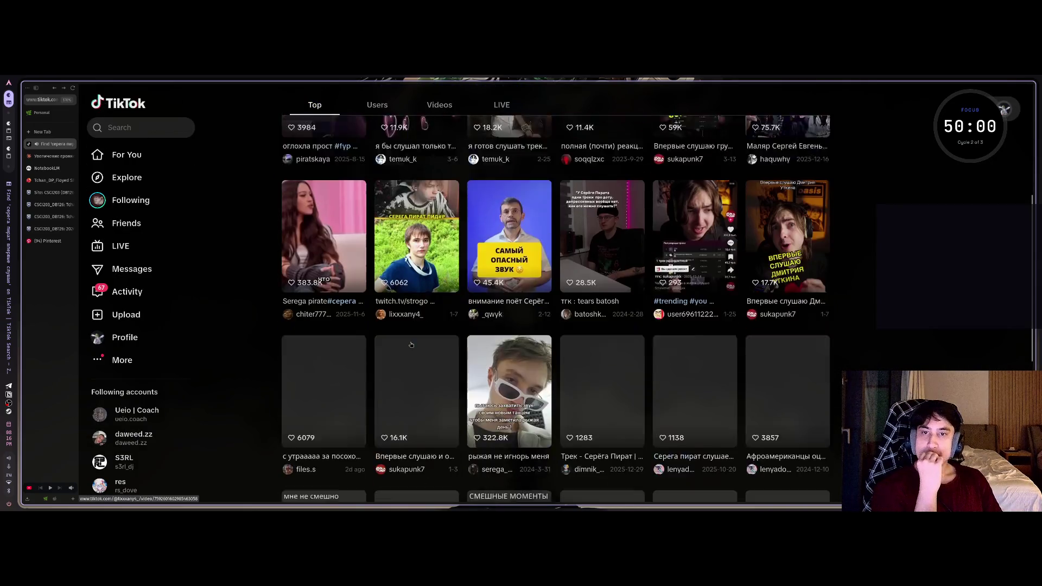
scroll(380, 353, "down", 2)
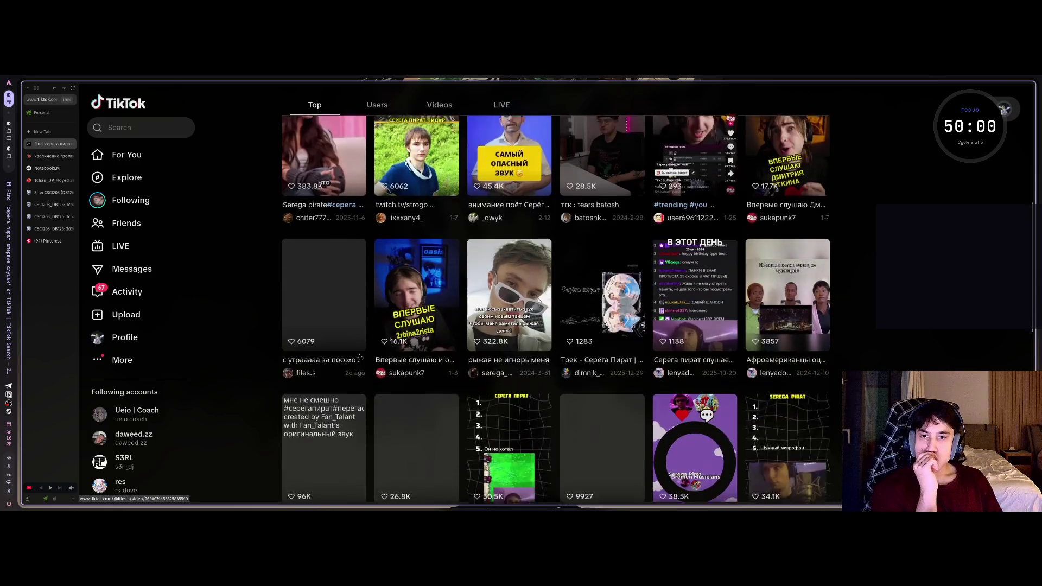
scroll(359, 358, "down", 5)
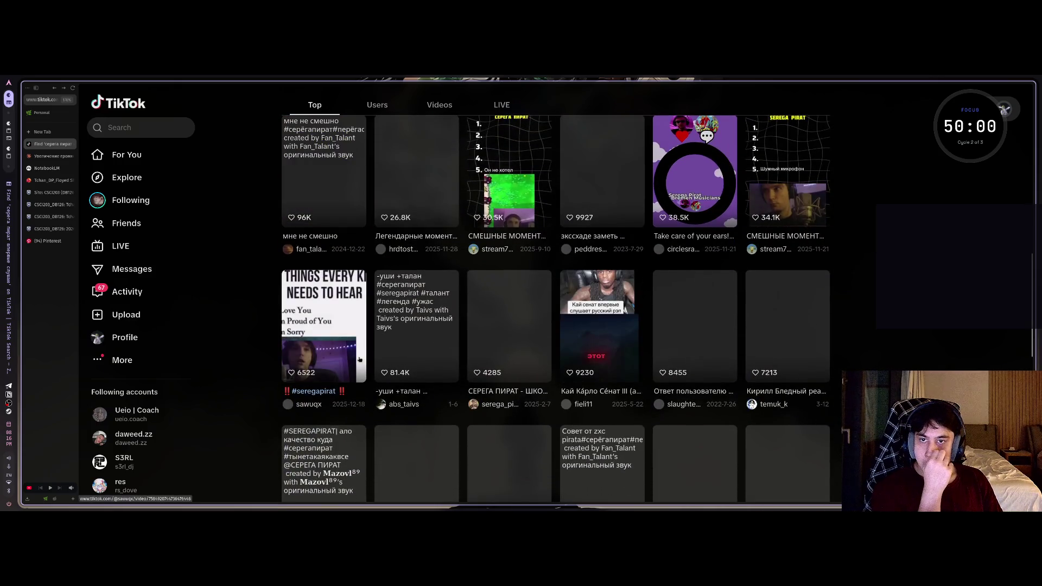
Check TikTok Activity, then resume the 'Founder Mode | 9-5 Escape' video on YouTube.
left_click(127, 292)
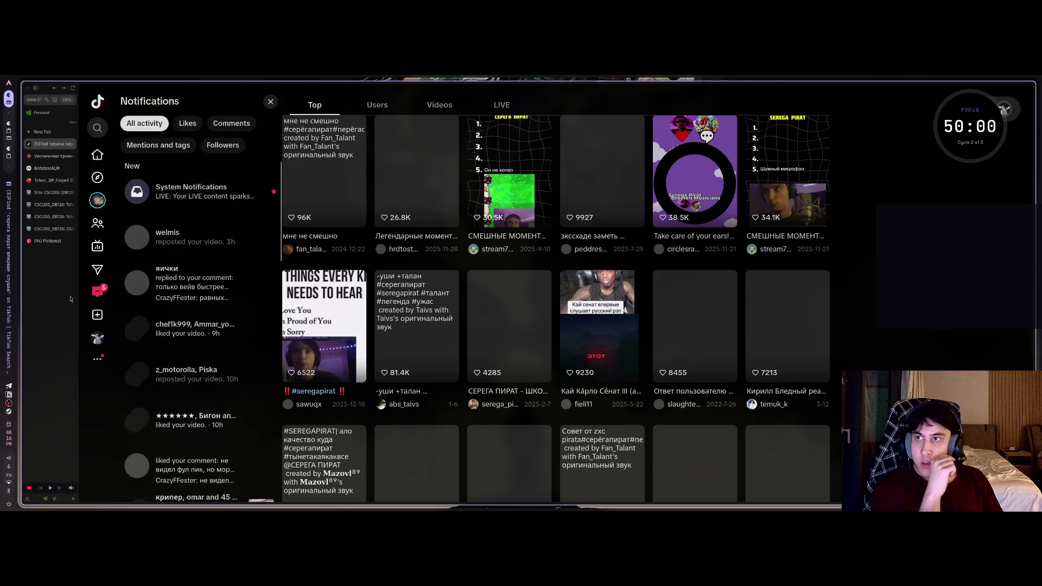
key("ctrl+2")
left_click(294, 252)
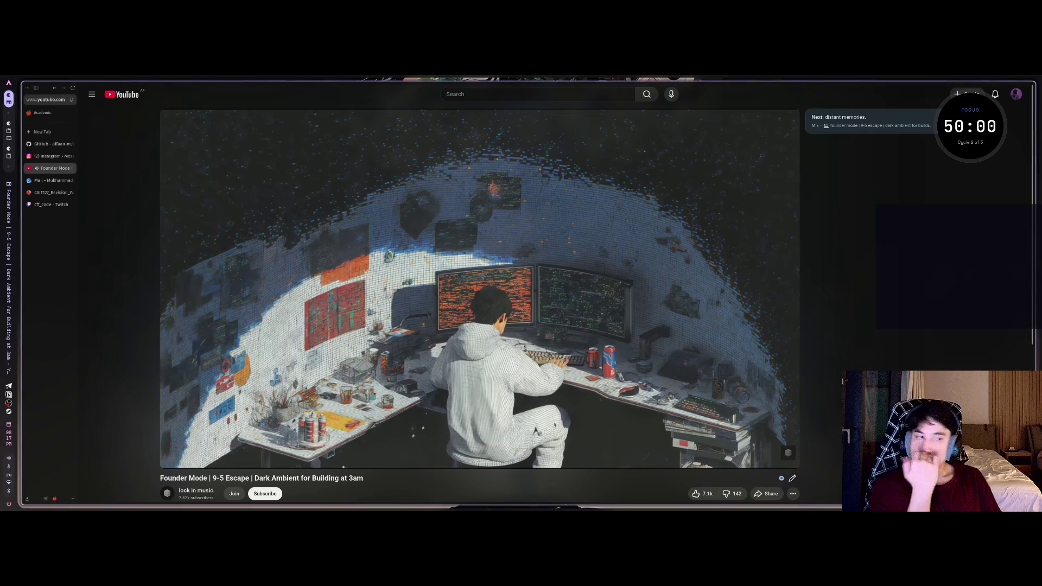
Close the CSIT127_Revision_Week 11 slides tab, then return to the Claude chat about YouTube volume.
mouse_move(271, 313)
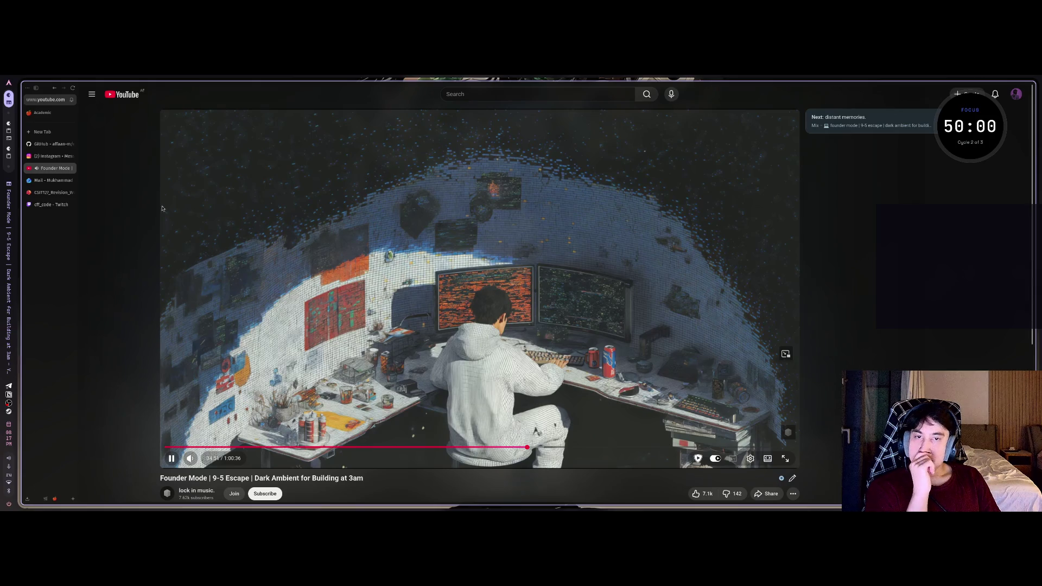
left_click(51, 157)
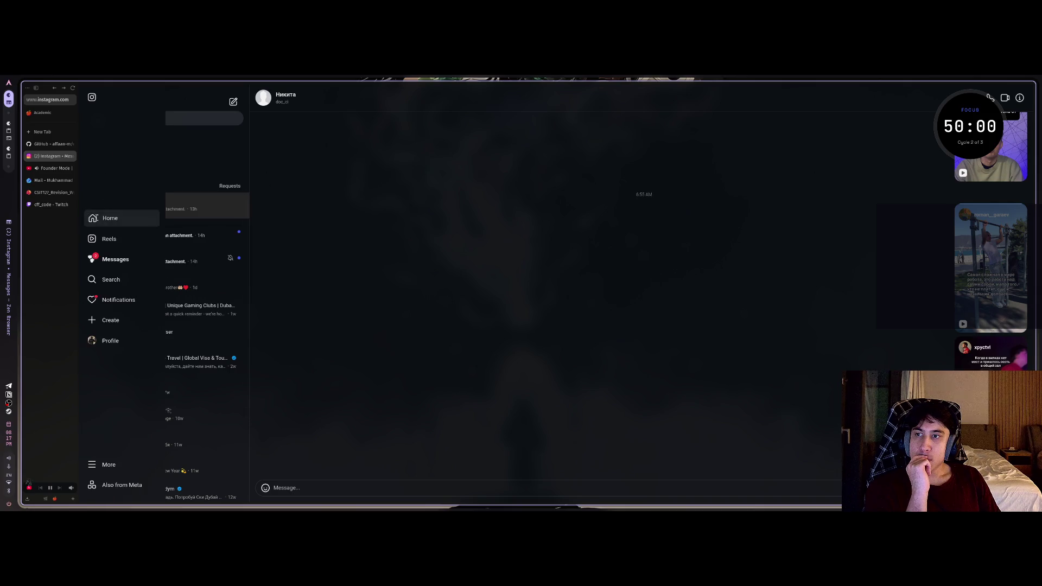
left_click(95, 217)
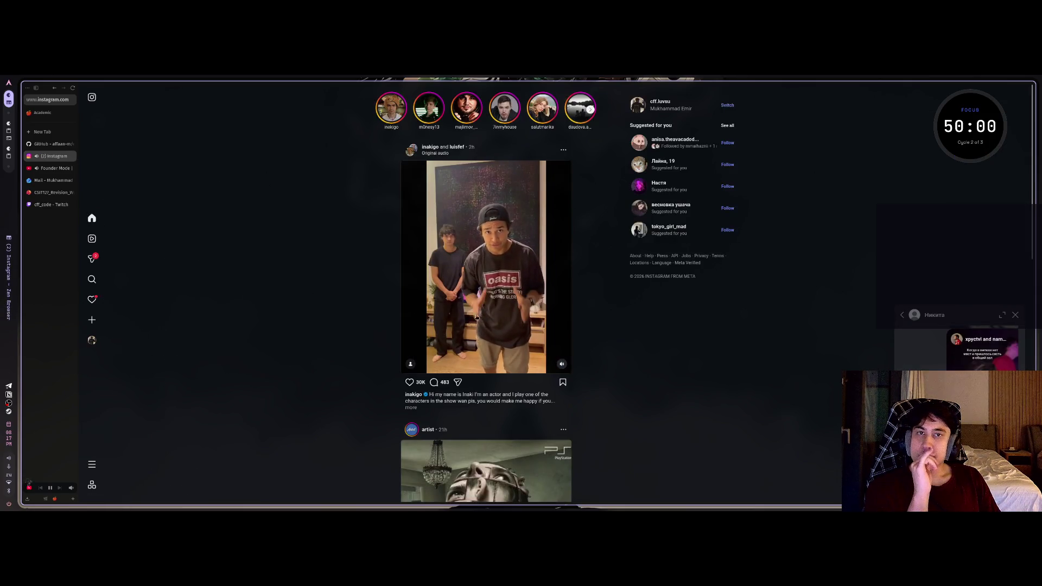
left_click(53, 192)
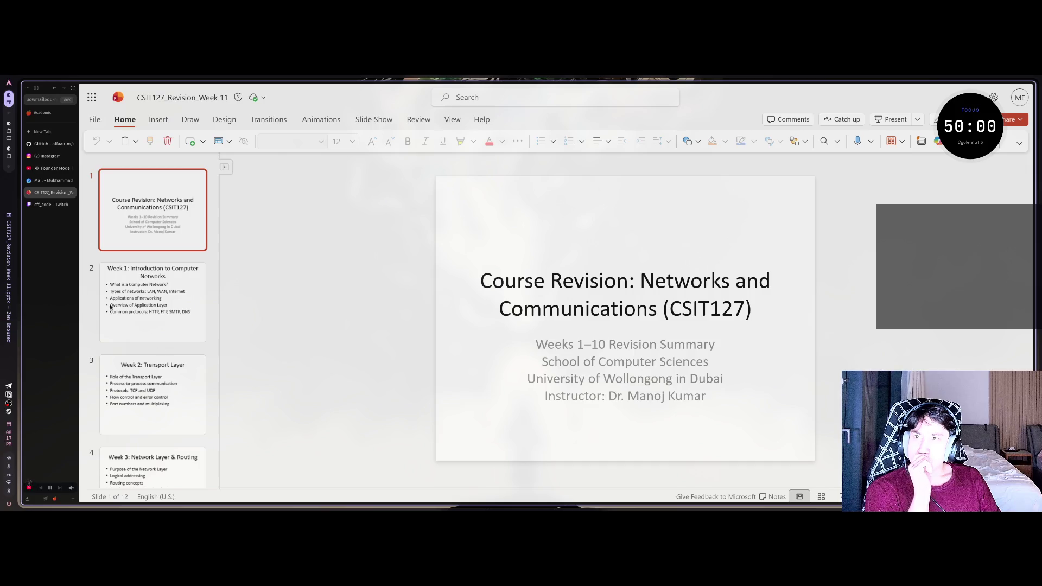
left_click(47, 156)
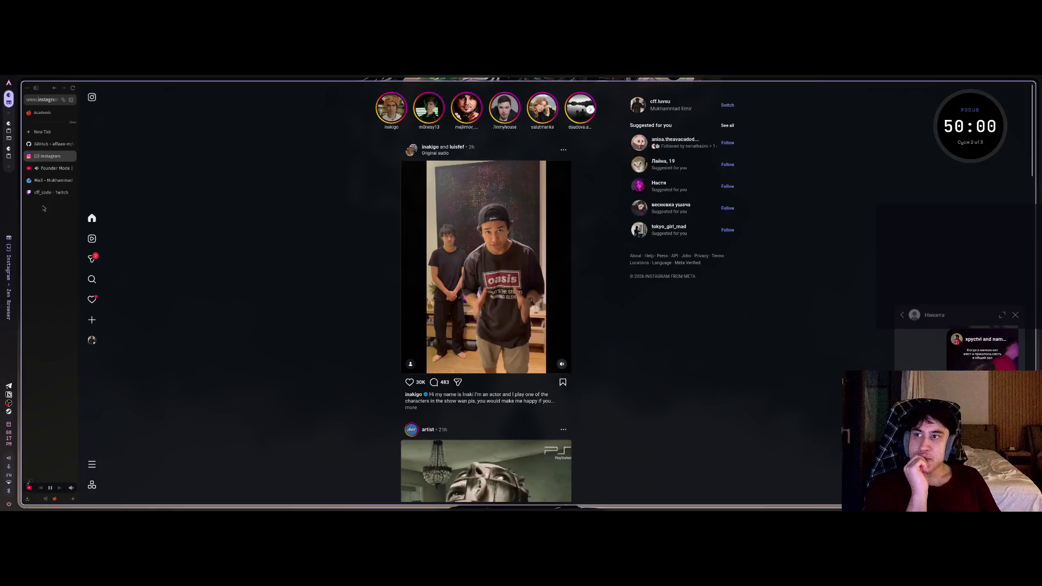
scroll(49, 252, "right", 2)
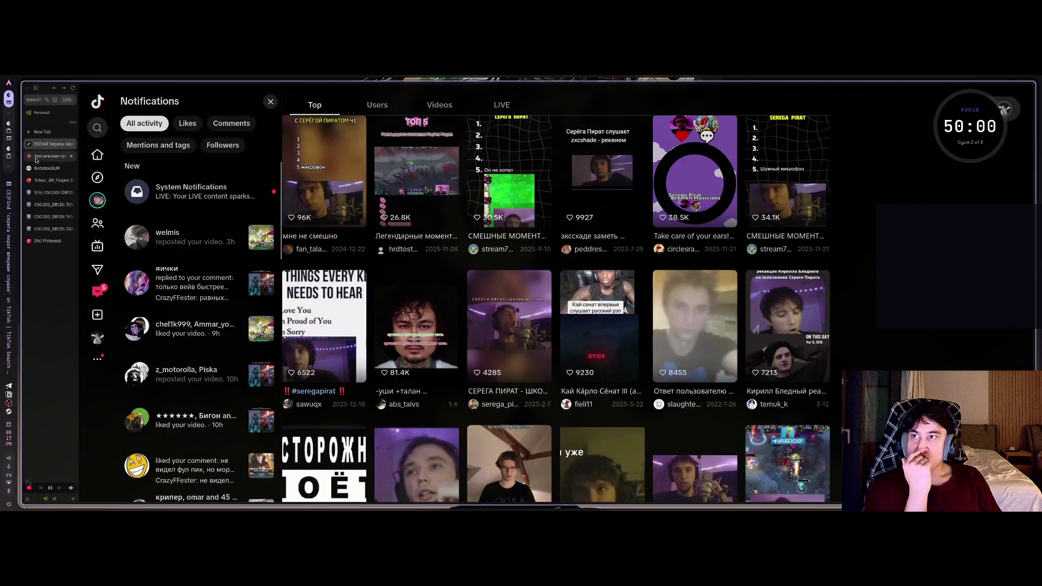
left_click(50, 156)
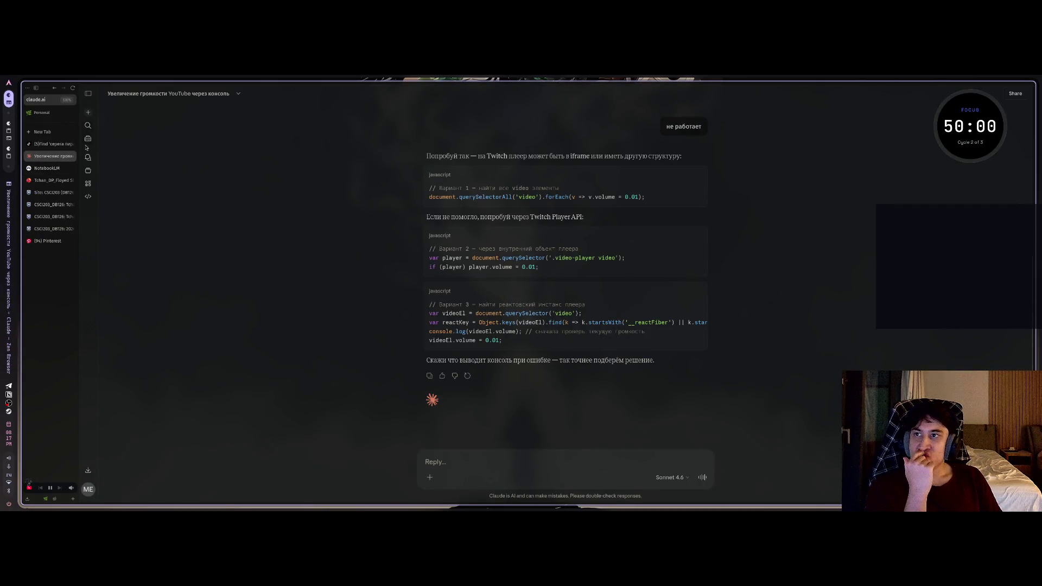
Open the Claude conversation that produced DP_Definition.md.
left_click(88, 93)
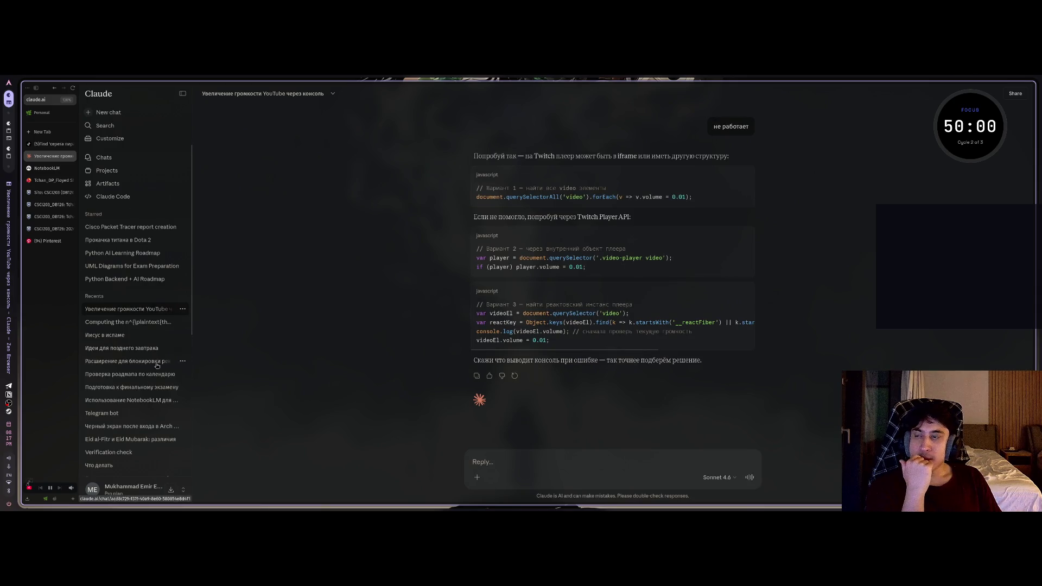
left_click(24, 500)
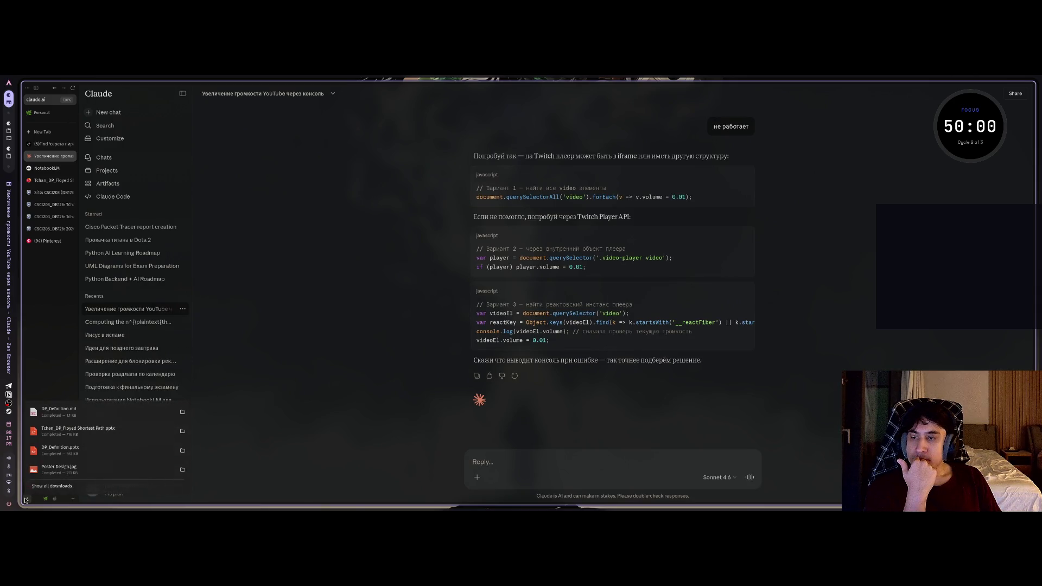
left_click(128, 322)
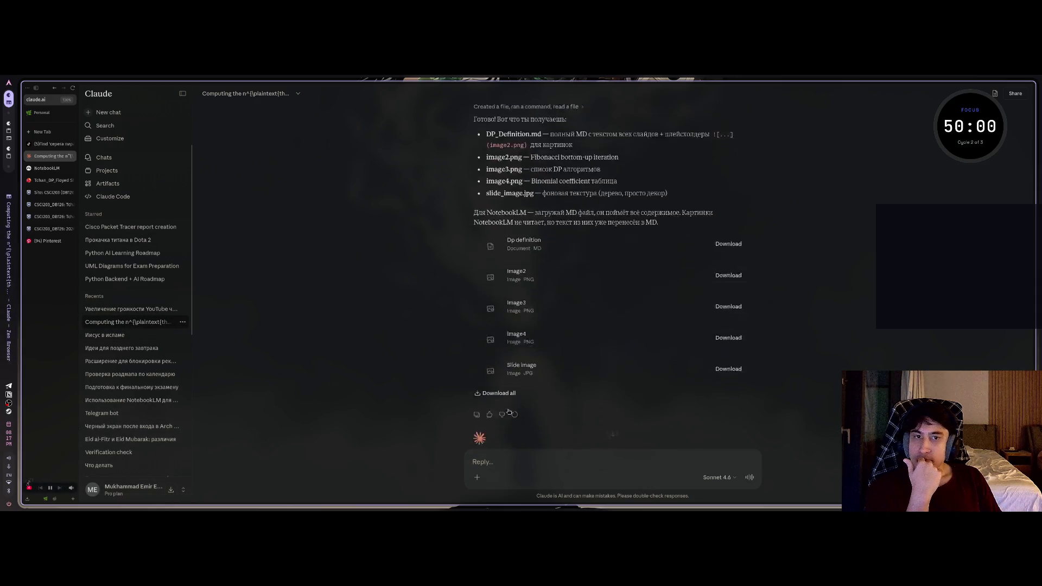
Bring the Dp definition, Image2–4 and slide image cards into view and start asking about uploading images.
scroll(532, 382, "up", 4)
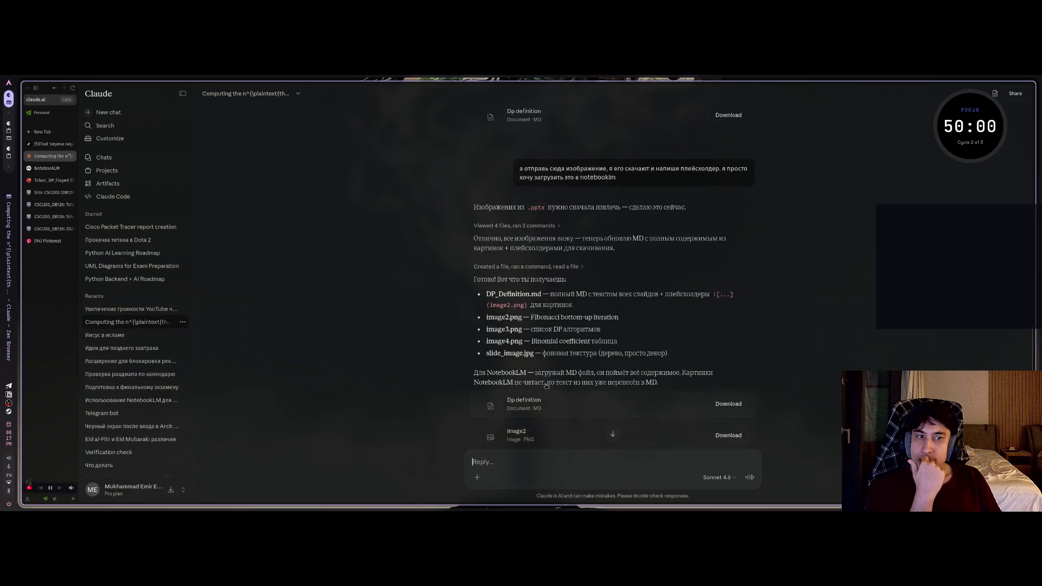
scroll(532, 332, "up", 1)
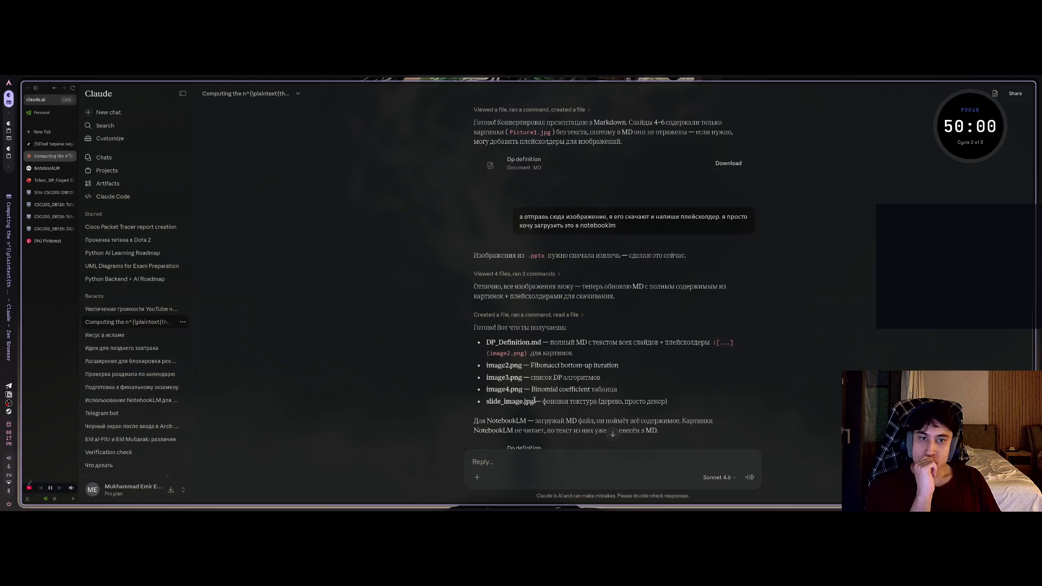
scroll(551, 410, "down", 1)
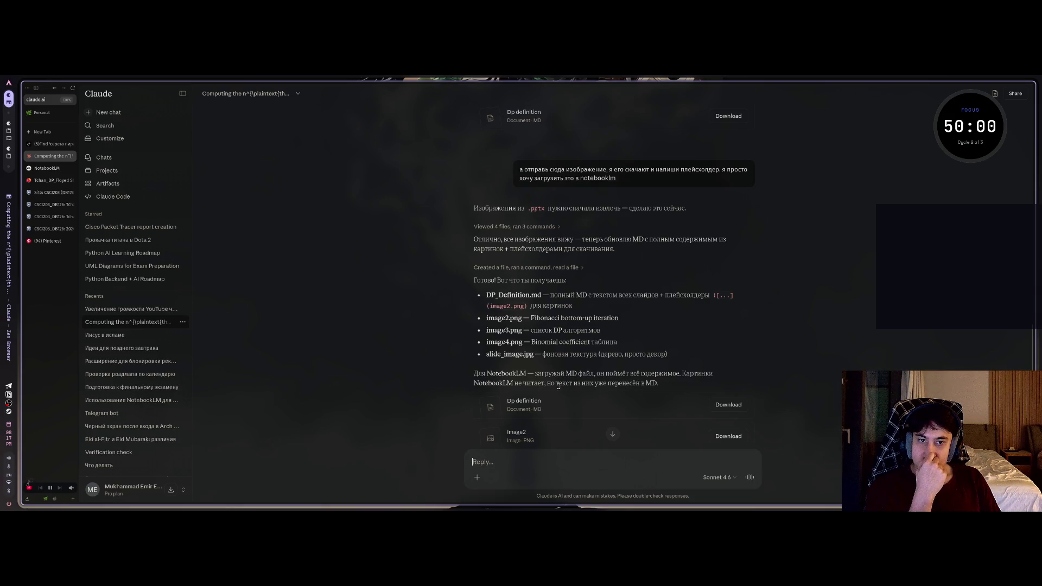
scroll(576, 383, "down", 2)
type("т")
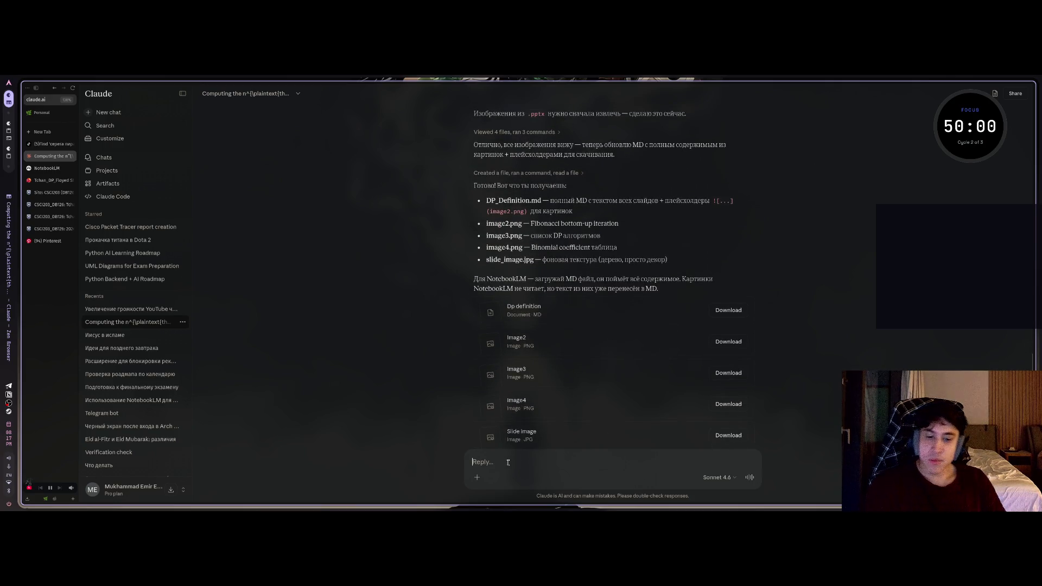
type(".е мне кар")
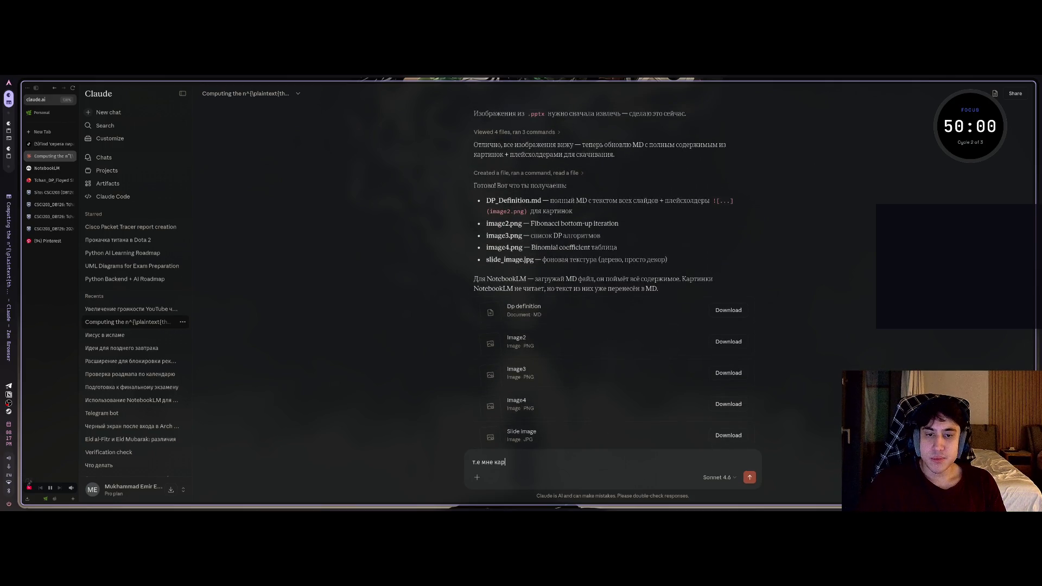
type("тинки не грузить в ")
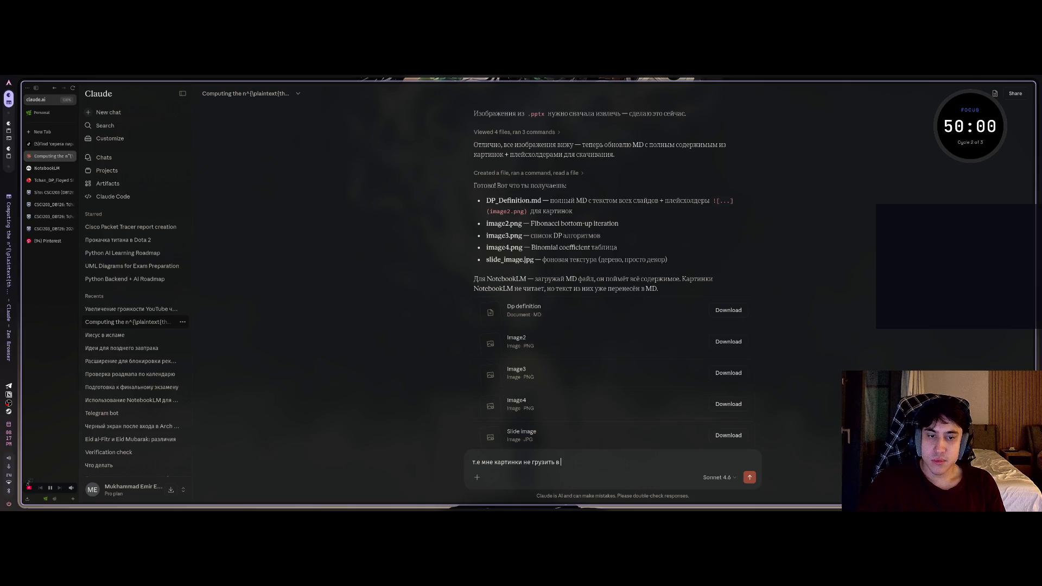
type("Notg")
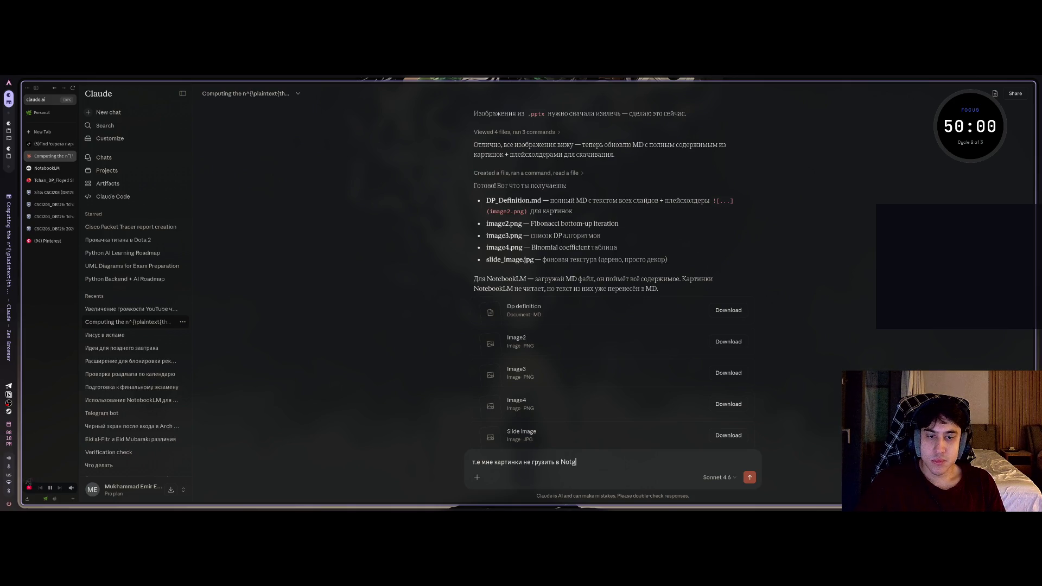
Send 'т.е мне картинки не грузить в Notebooklm??' and read Claude's answer about uploading only DP_Definition.md.
key("BackSpace")
key("BackSpace")
type("ebooklm??")
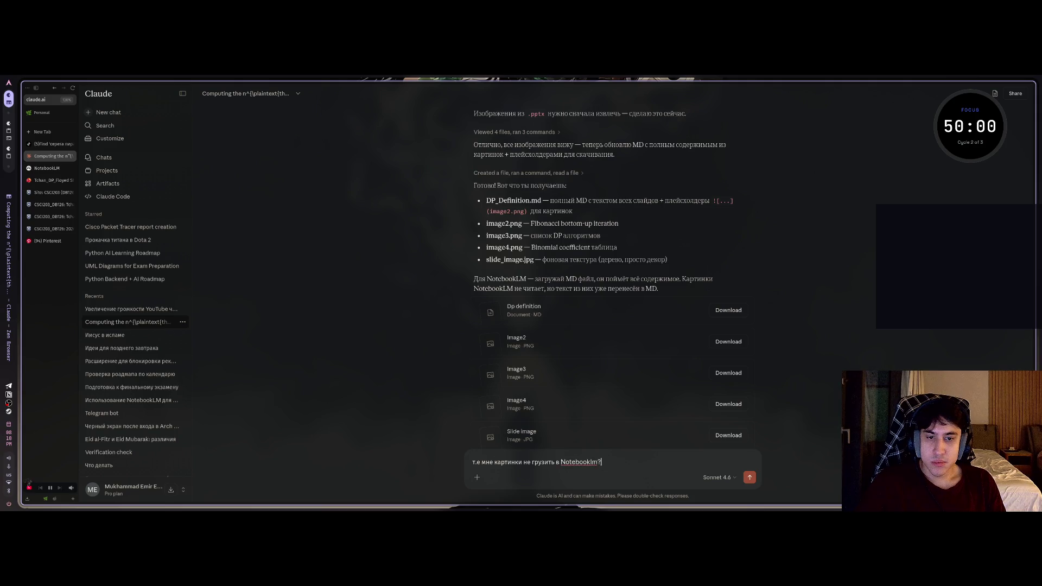
key("Return")
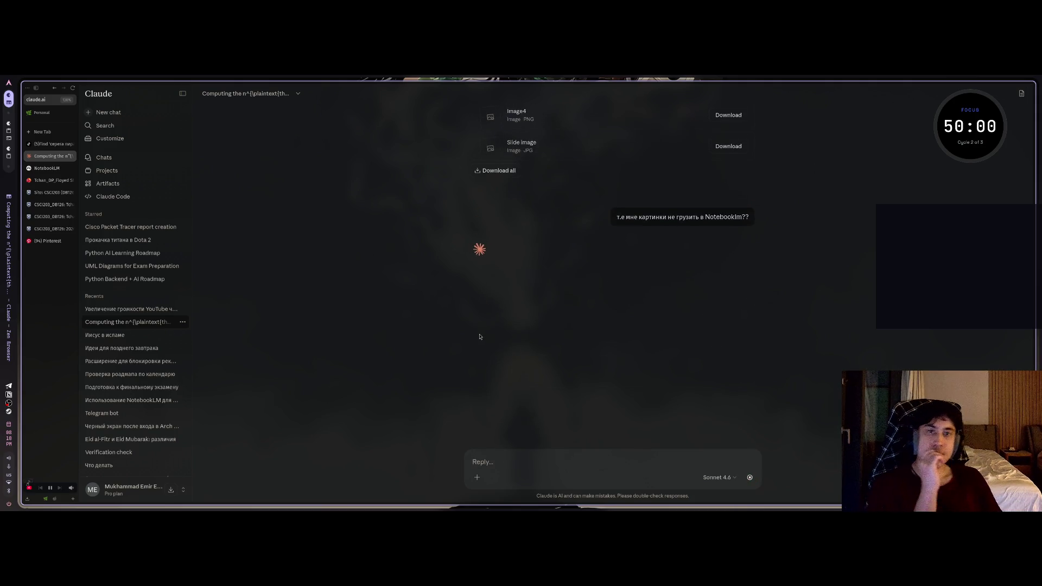
scroll(477, 337, "up", 3)
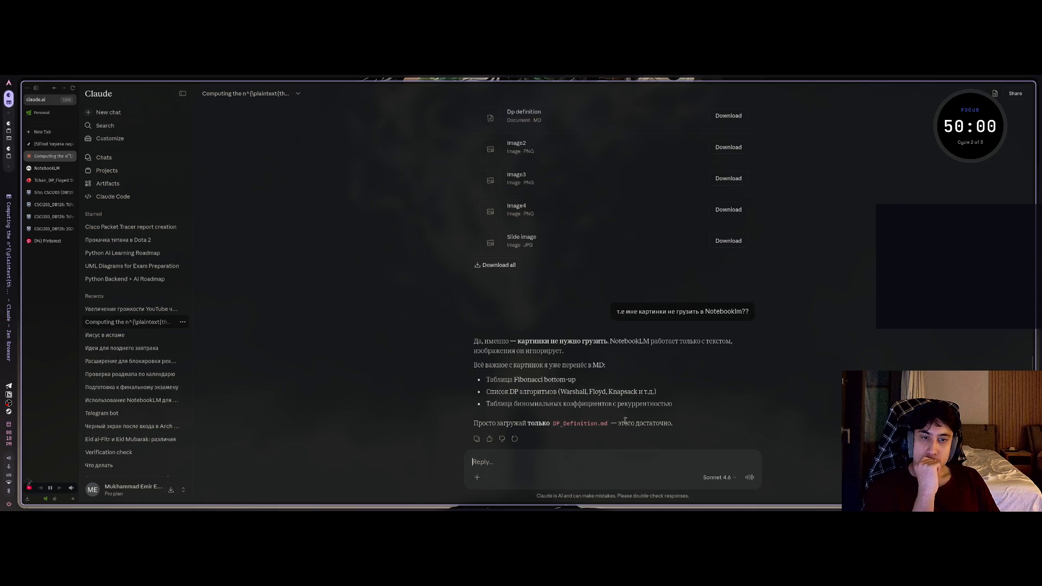
scroll(625, 421, "up", 3)
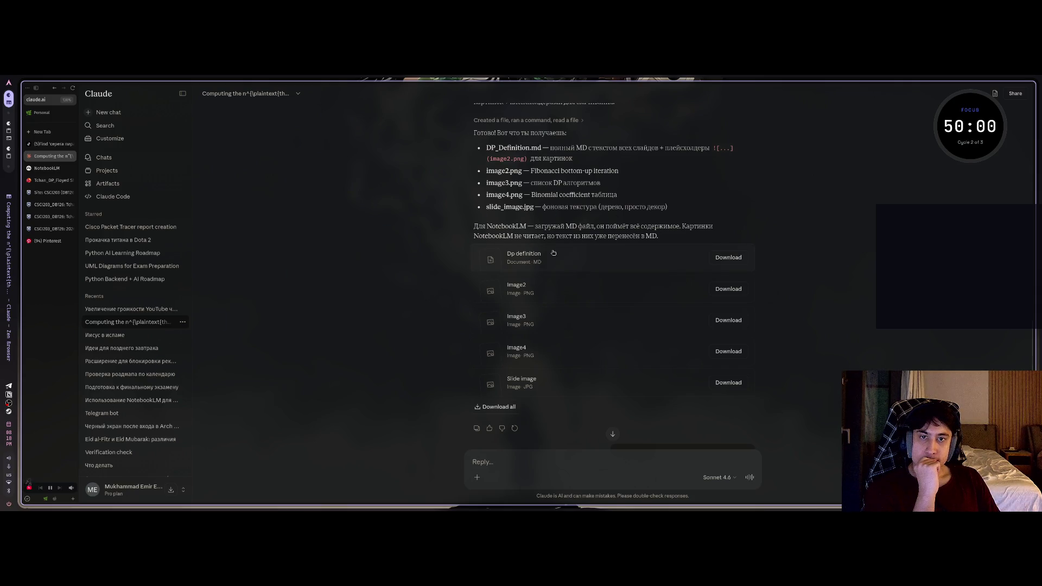
left_click(28, 500)
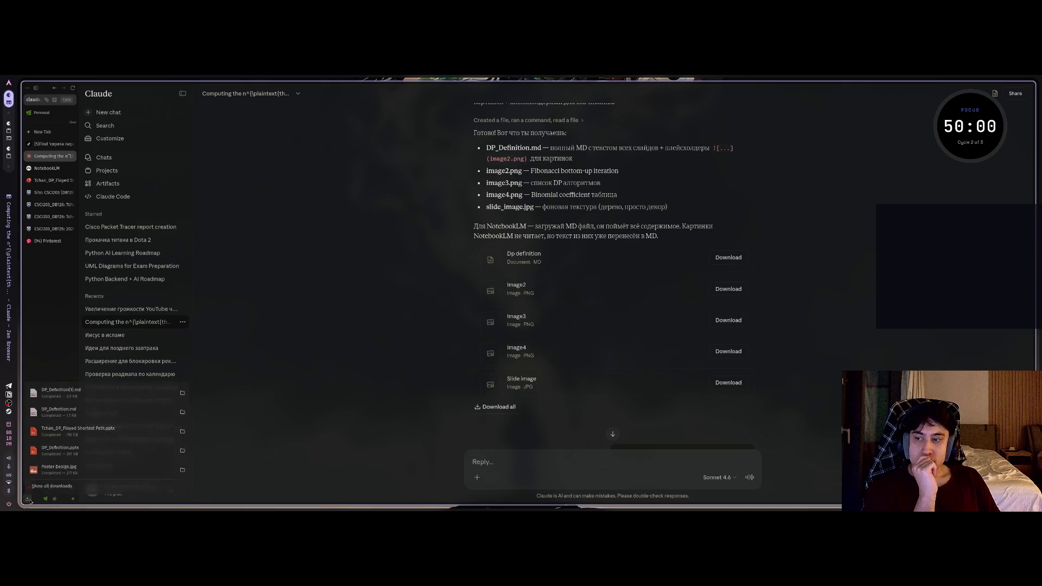
left_click(79, 398)
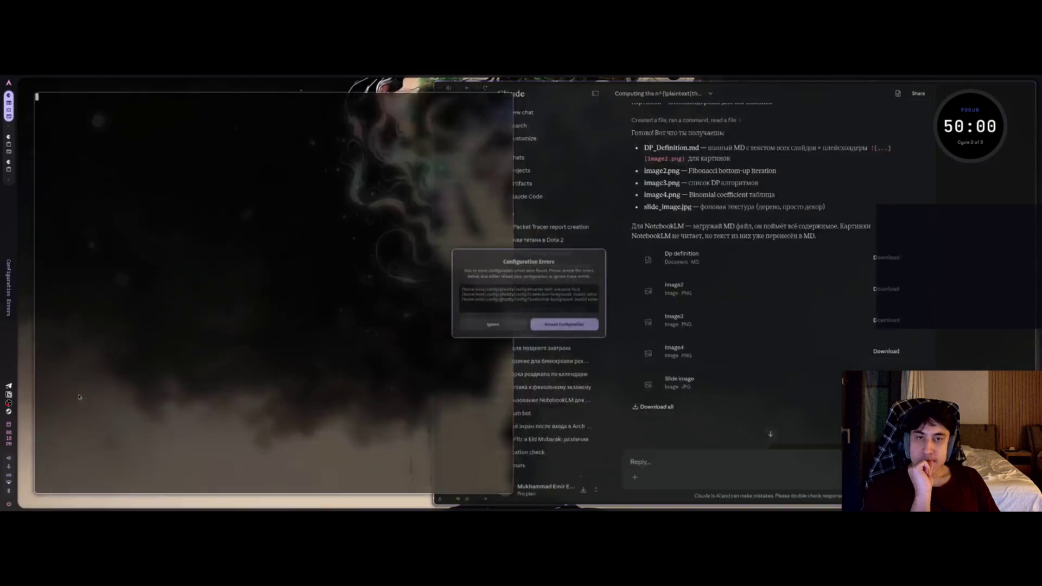
left_click_drag(229, 387, 234, 412)
scroll(236, 381, "down", 15)
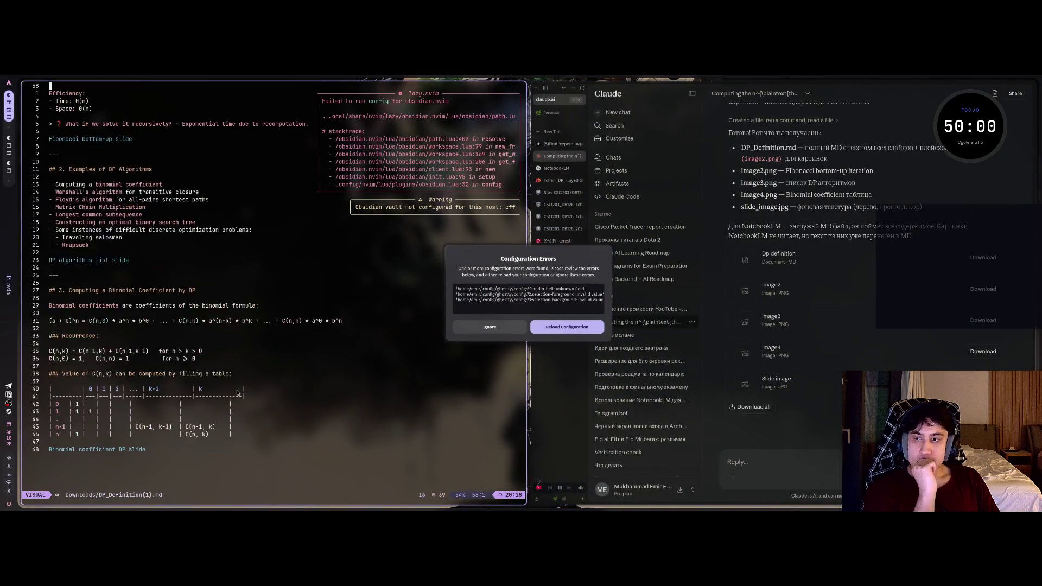
scroll(236, 381, "up", 5)
scroll(233, 379, "up", 3)
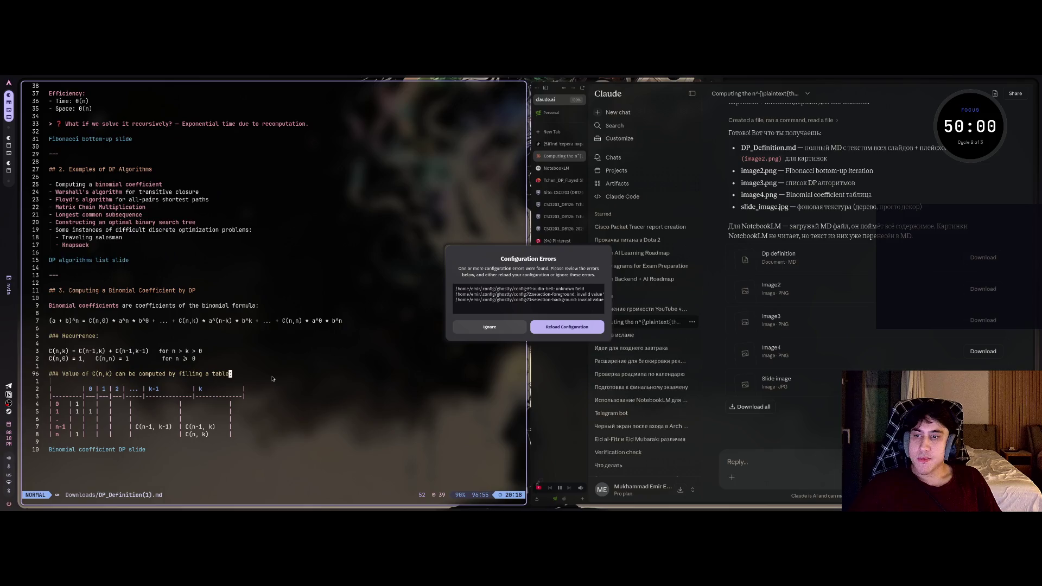
key("super+q")
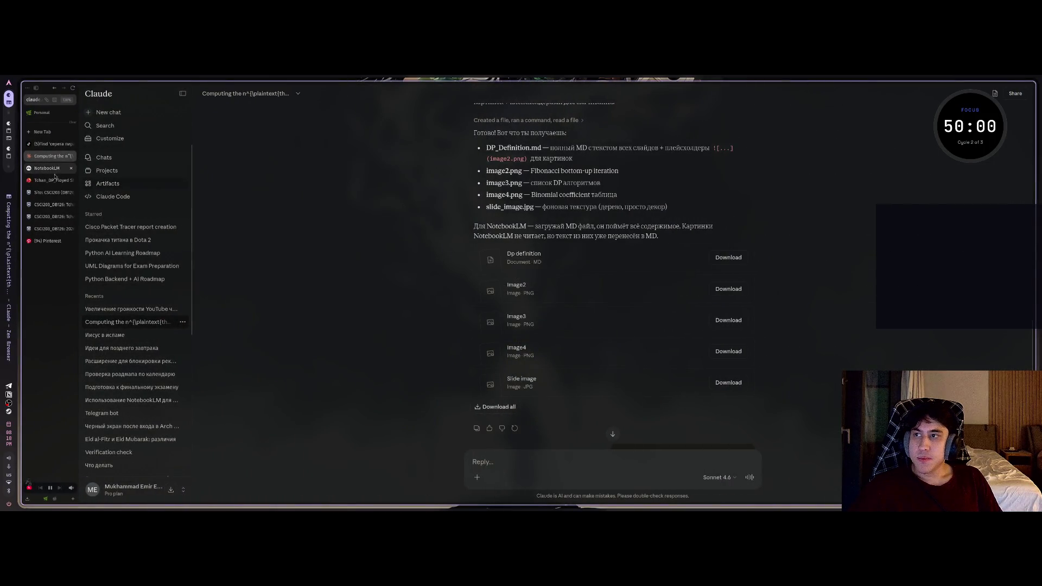
Create a new NotebookLM notebook with DP_Definition(1).md uploaded as its source.
left_click(49, 168)
left_click(96, 99)
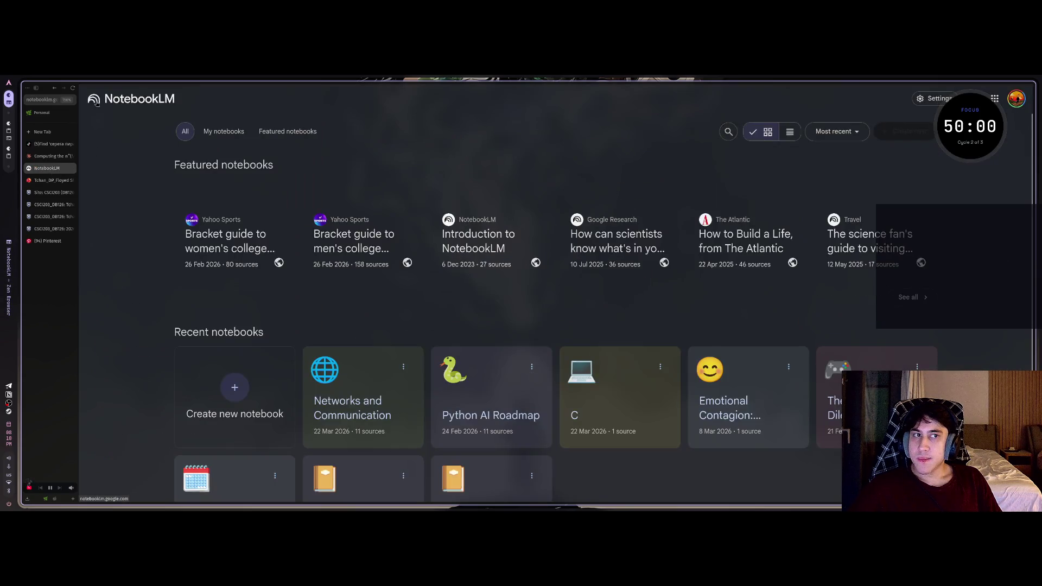
left_click(244, 399)
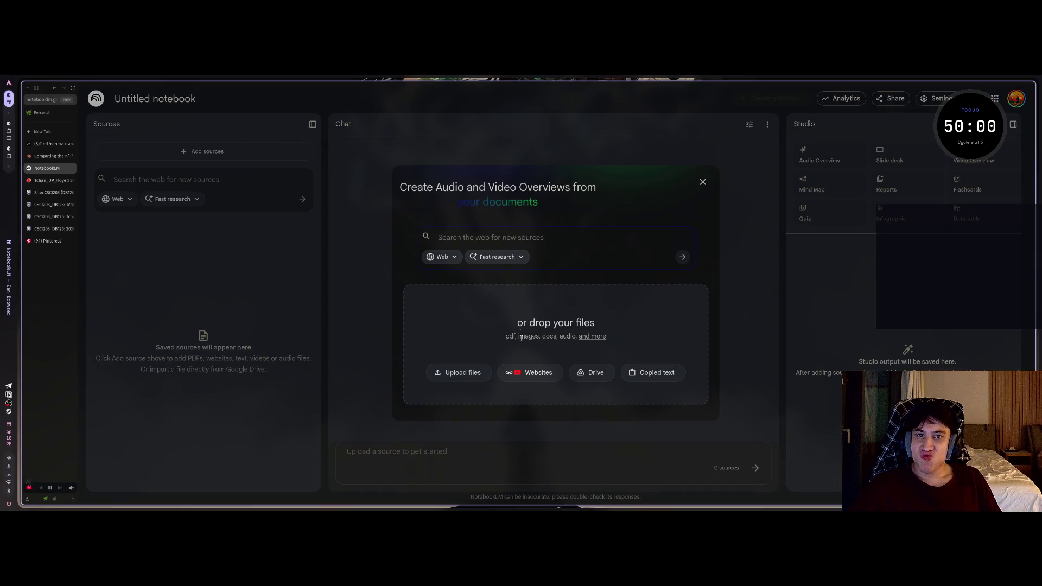
left_click(460, 374)
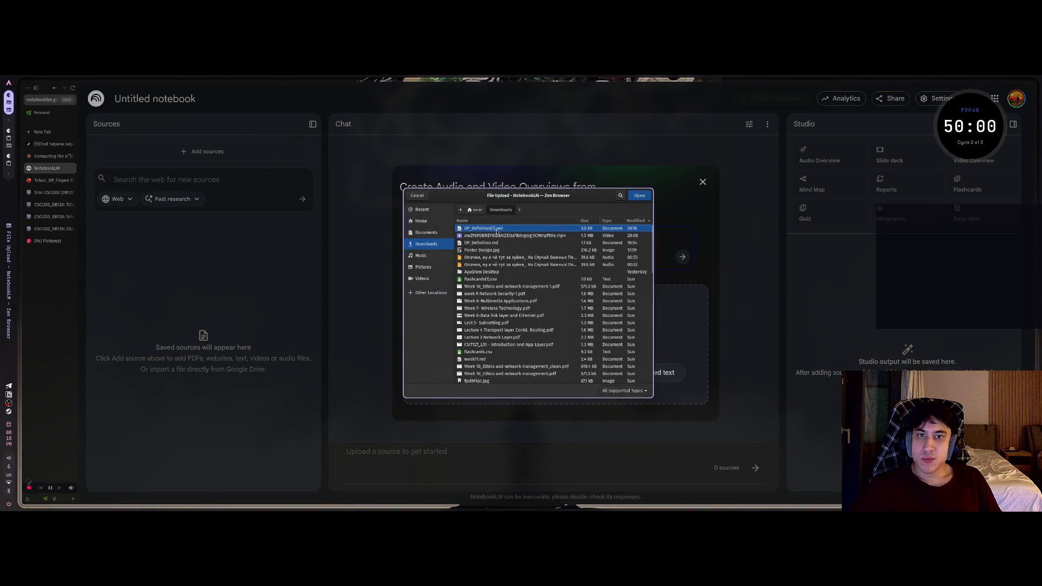
left_click(639, 196)
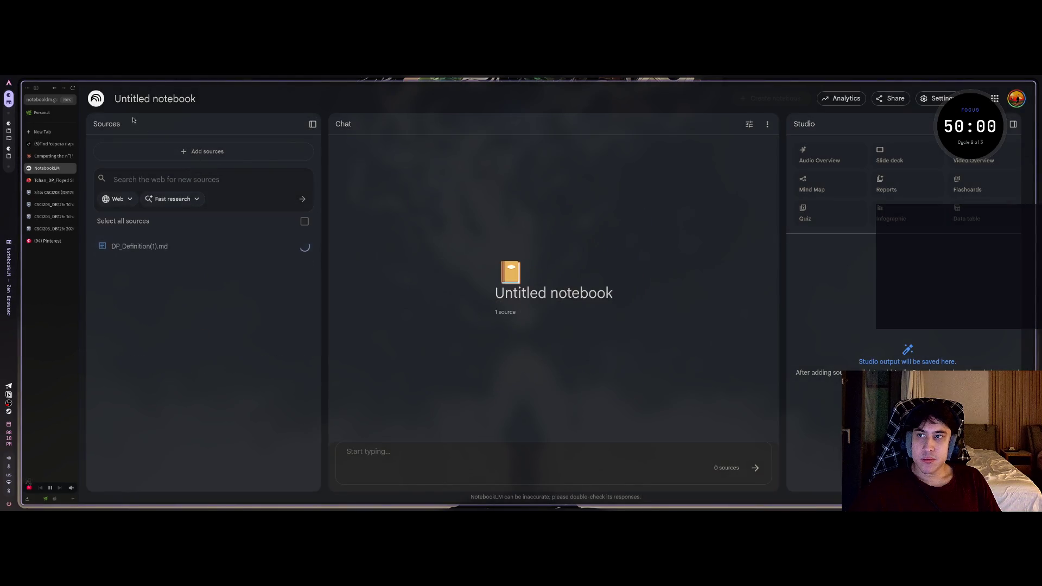
Rename the notebook to 'Algorithms and Data Structure'.
left_click(149, 101)
type("Alg")
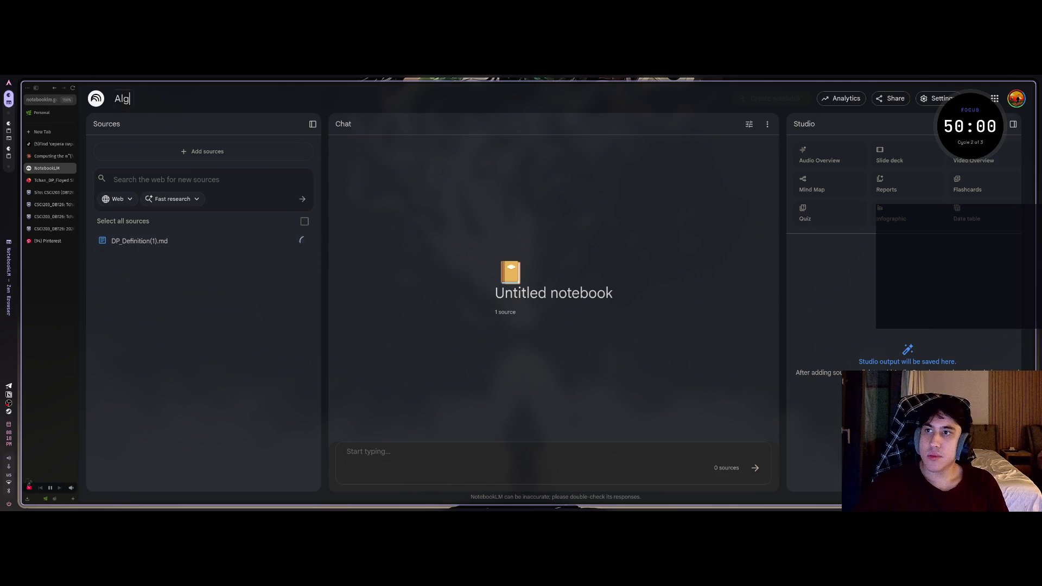
type("orithms a")
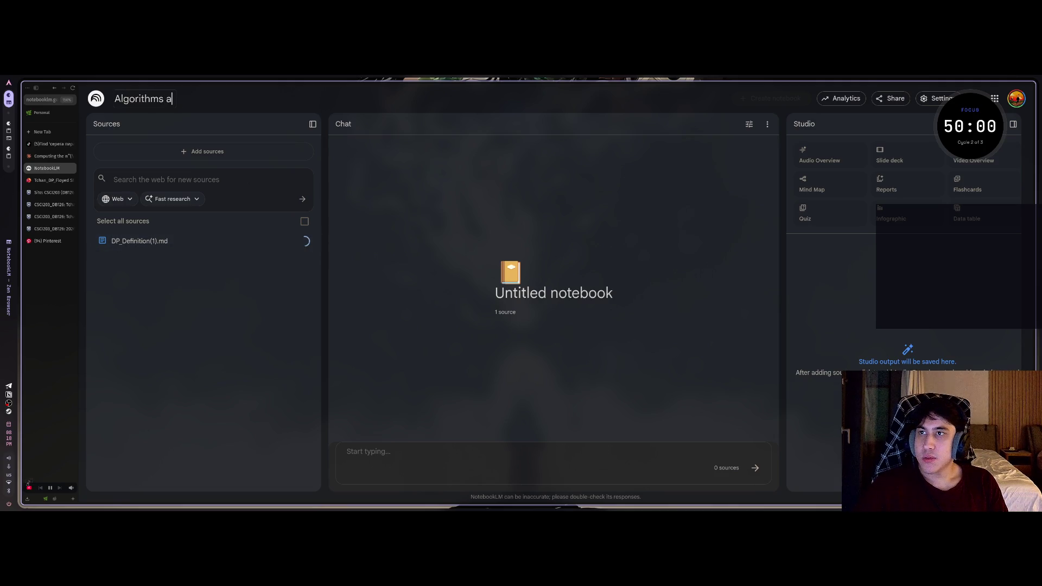
type("nd Data S")
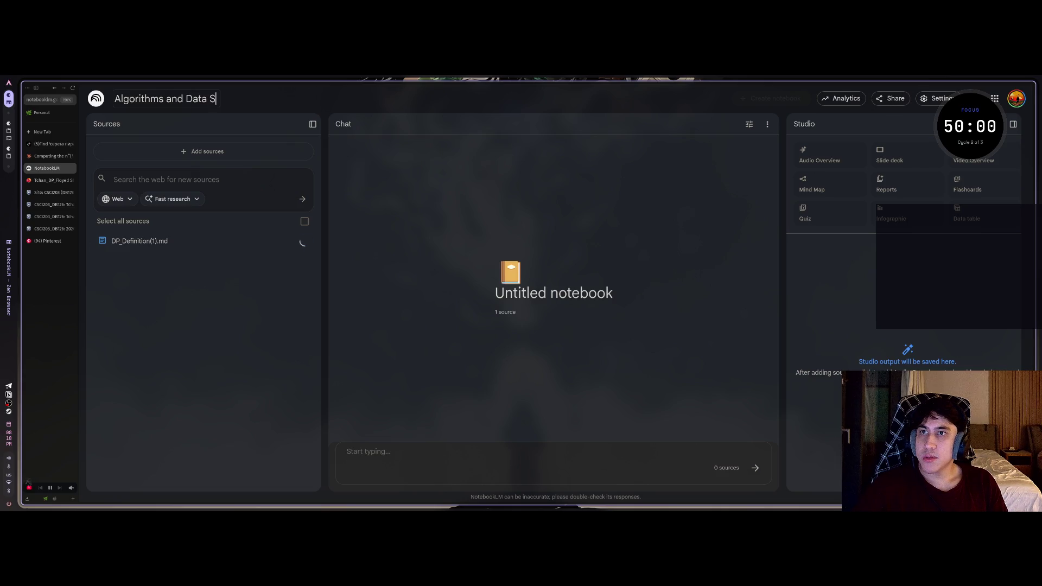
type("tructure")
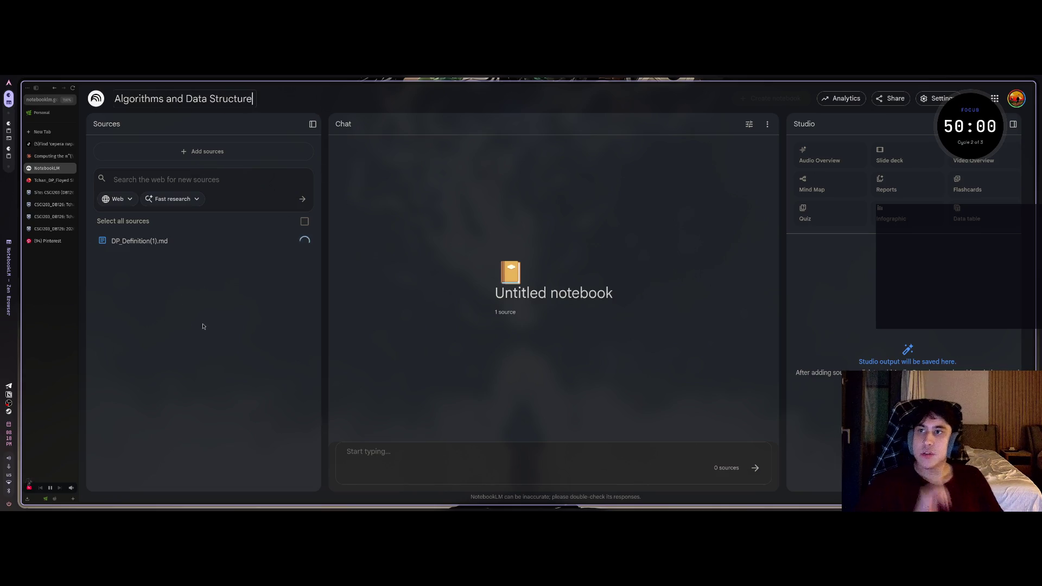
left_click(206, 328)
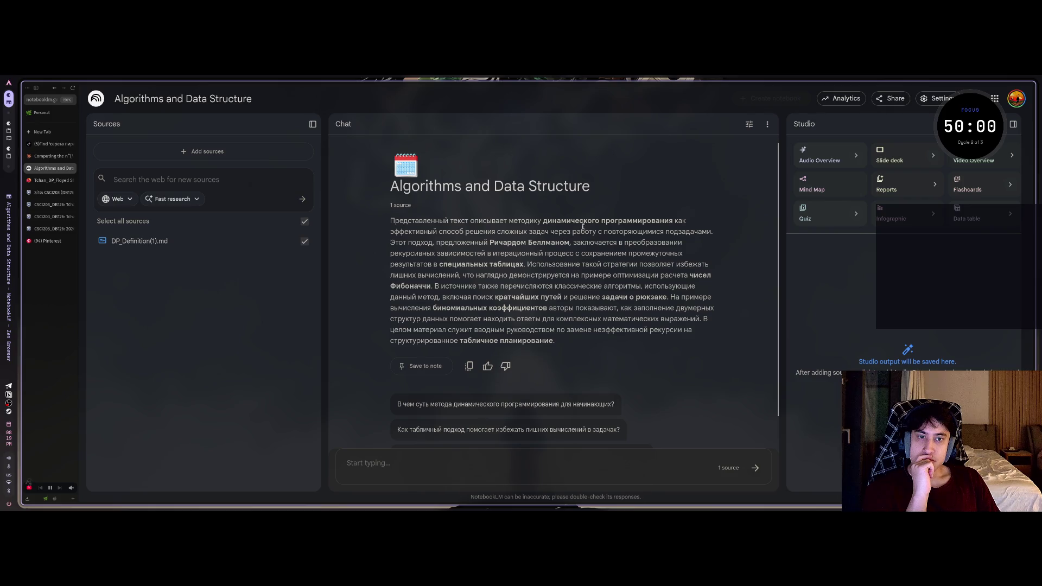
double_click(503, 243)
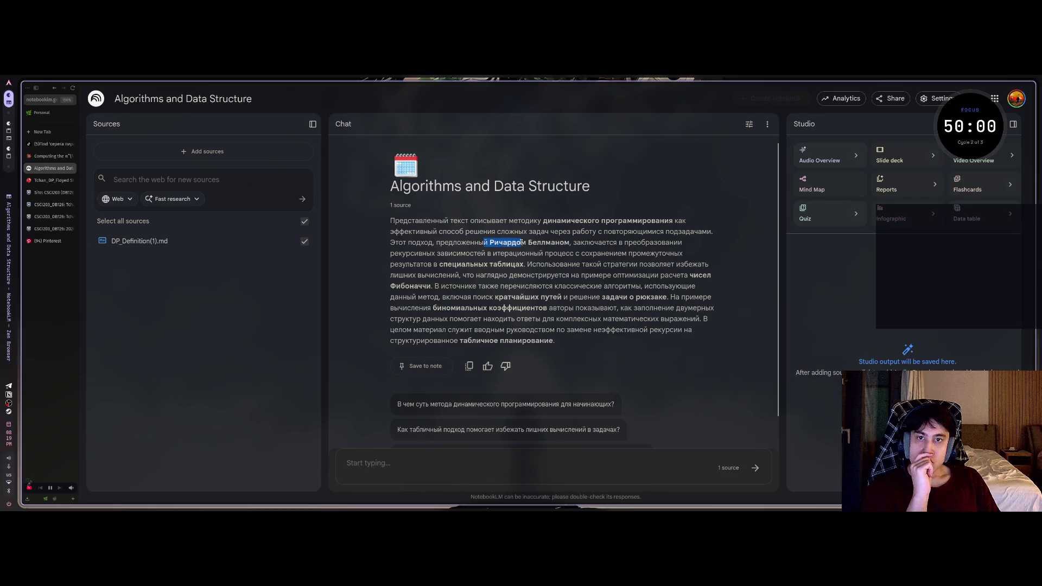
Open the DP_Definition(1).md source and scroll down to its C(n,k) table.
left_click_drag(594, 242, 599, 243)
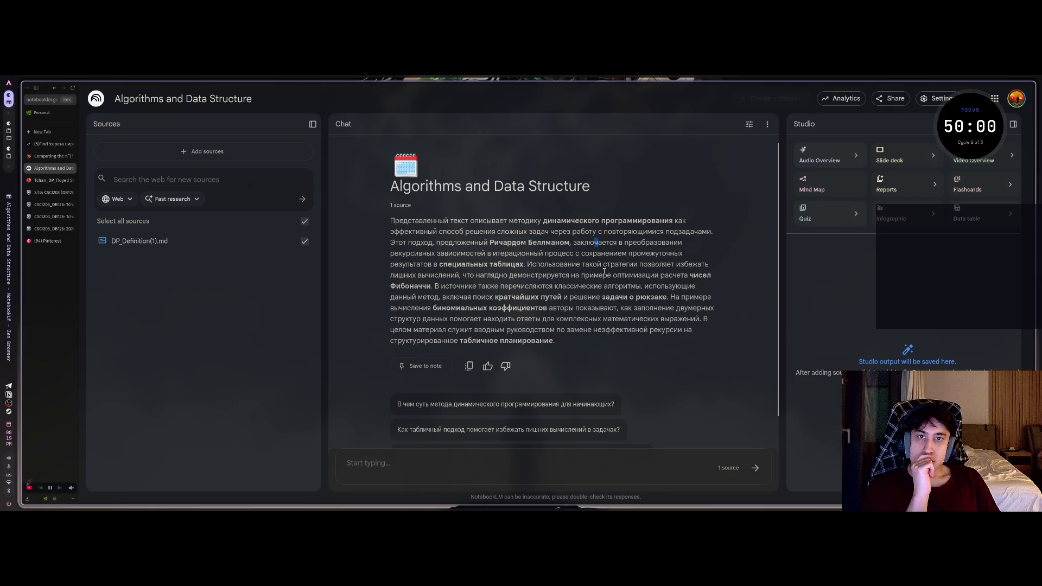
left_click(193, 242)
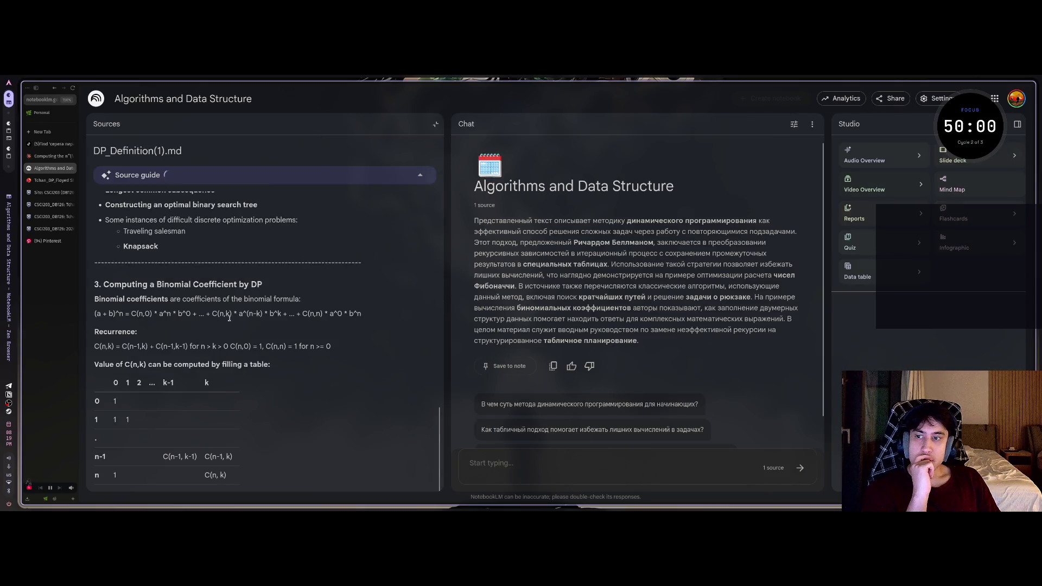
scroll(250, 432, "down", 3)
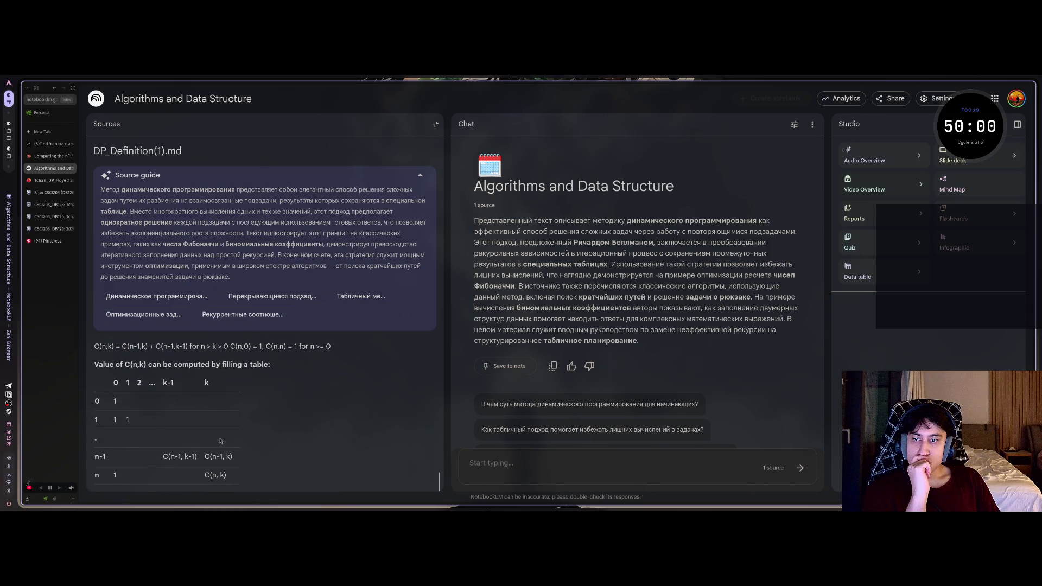
scroll(221, 441, "up", 15)
scroll(252, 429, "down", 3)
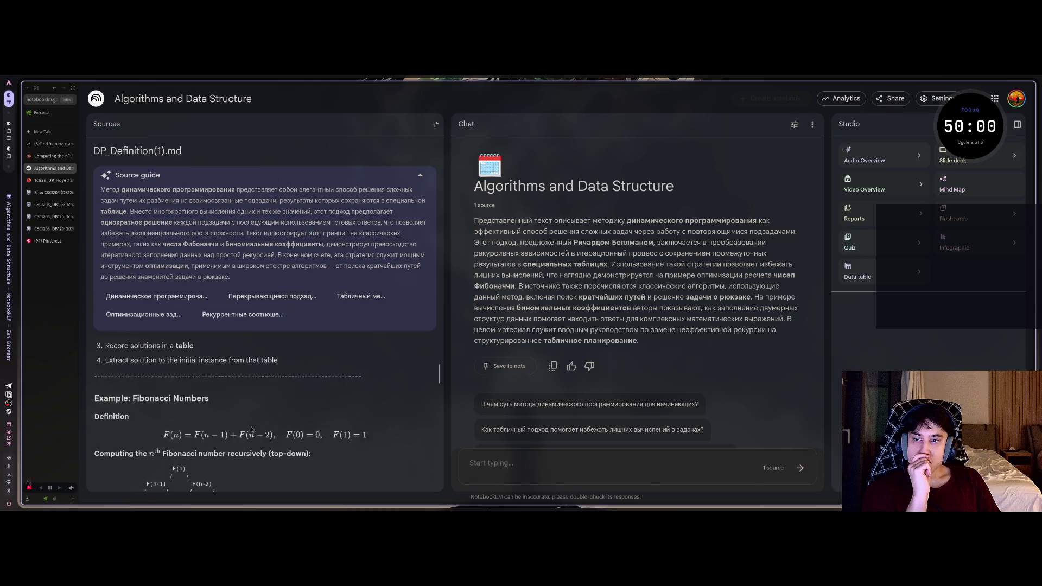
scroll(252, 430, "down", 2)
scroll(253, 429, "down", 10)
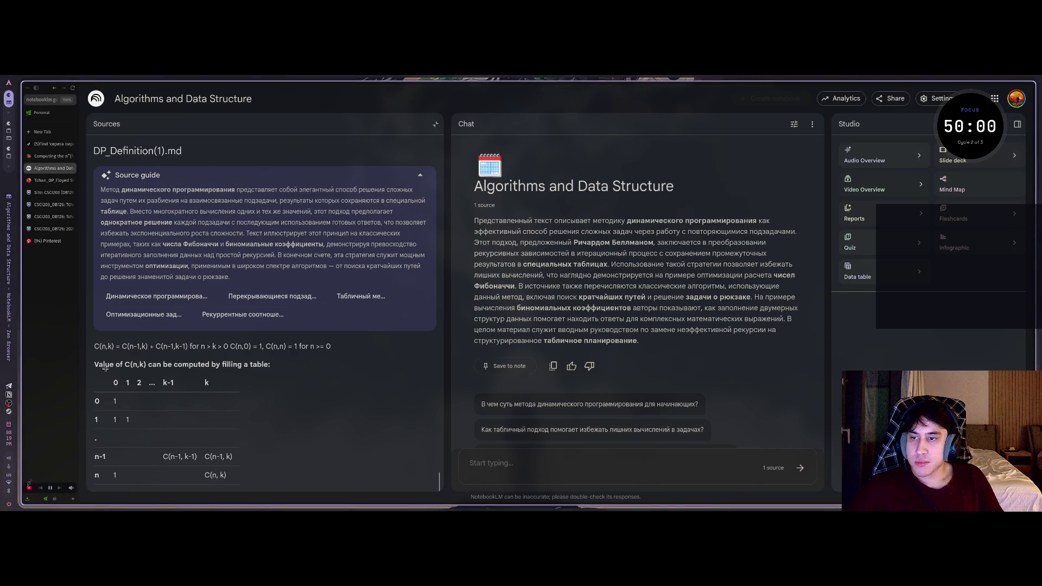
Capture a screenshot of the misaligned C(n,k) table for the Claude reply.
mouse_move(94, 356)
left_mouse_down()
mouse_move(217, 456)
mouse_move(304, 494)
left_mouse_up()
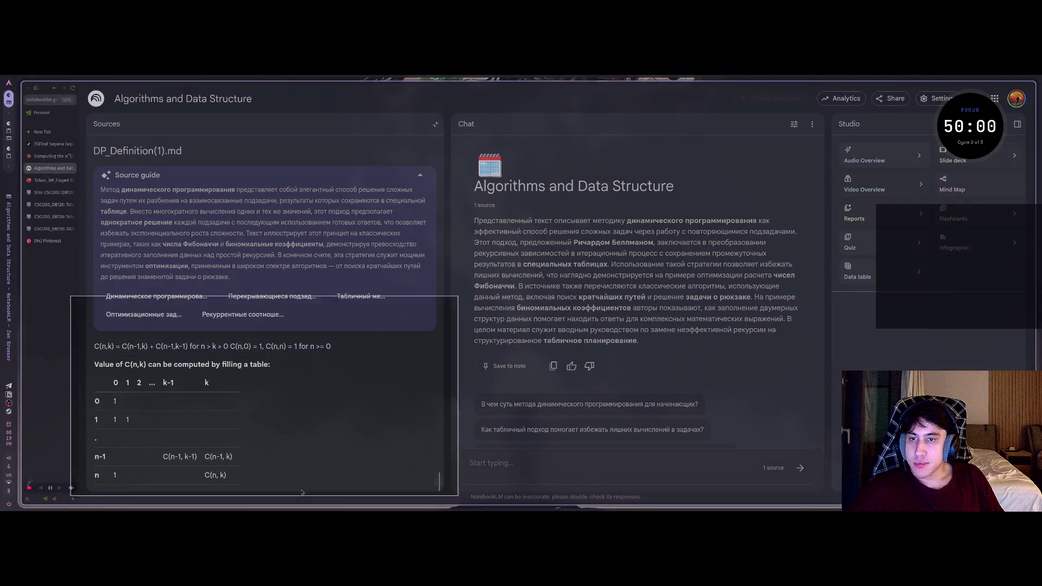
left_click_drag(303, 391, 635, 251)
key("Escape")
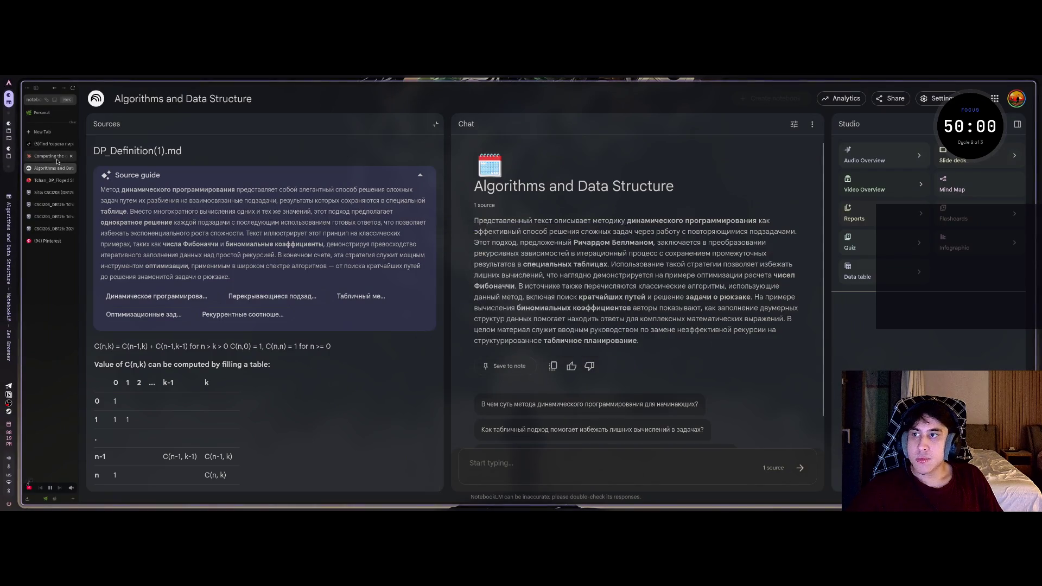
left_click(51, 156)
left_click(533, 460)
Send Claude the table screenshot with the message 'таблица кривая'.
key("ctrl+v")
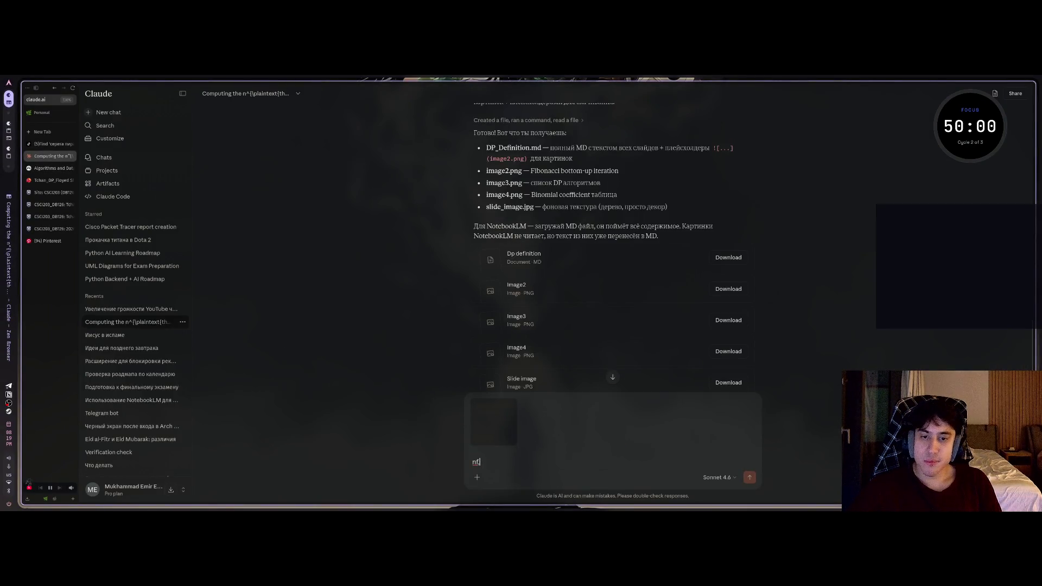
type("таблица кривая")
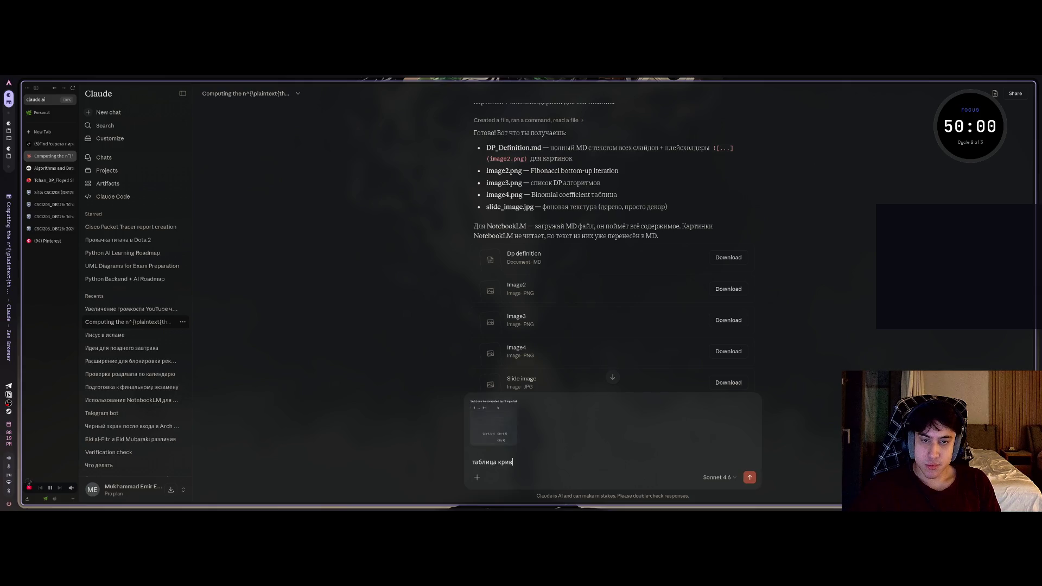
key("Return")
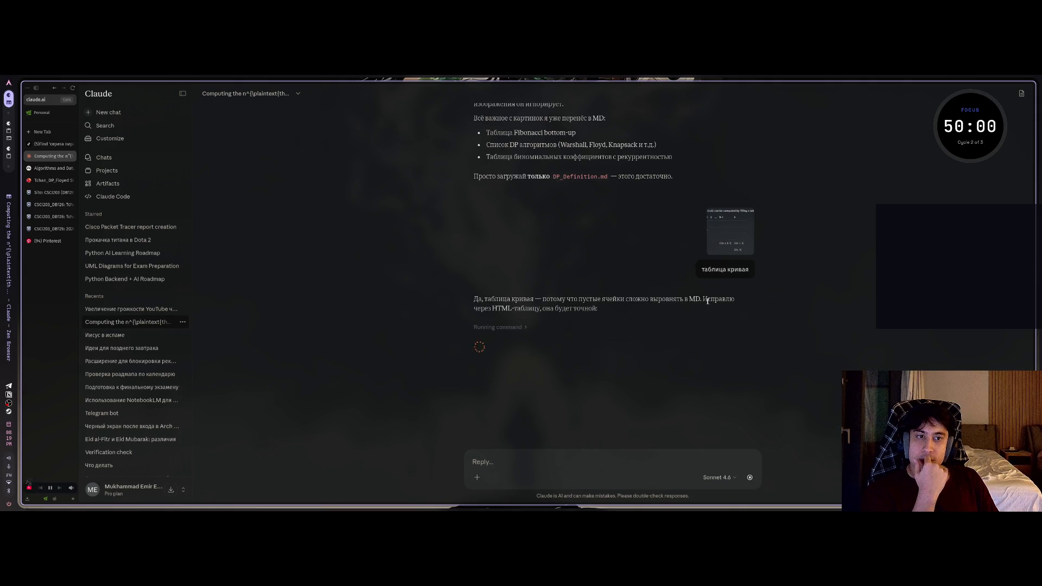
Review Claude's revised Dp definition file with the HTML table, then close its preview.
triple_click(592, 311)
left_click(602, 312)
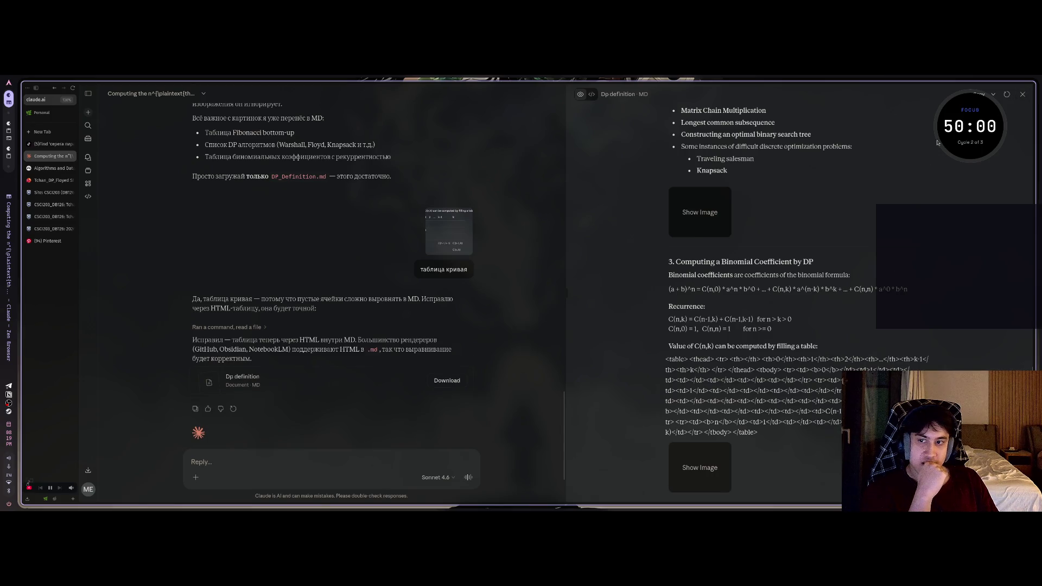
left_click(1022, 94)
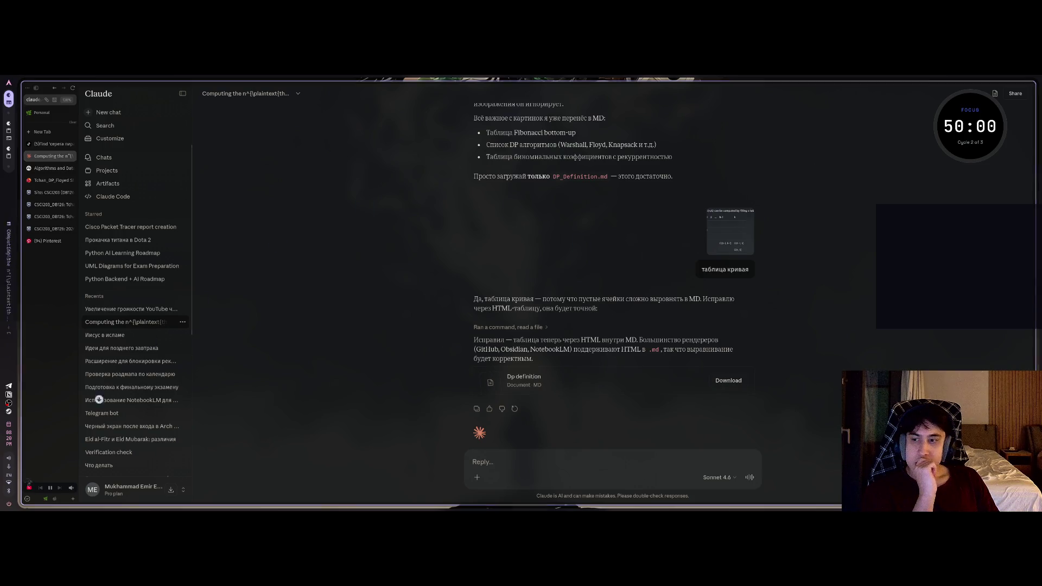
mouse_move(64, 500)
left_click(27, 499)
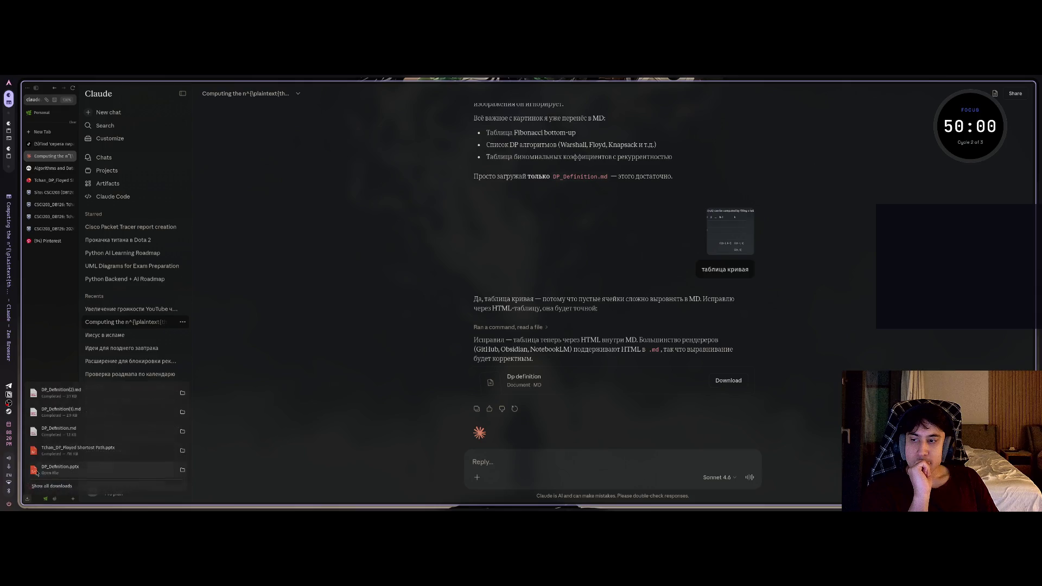
left_click(77, 395)
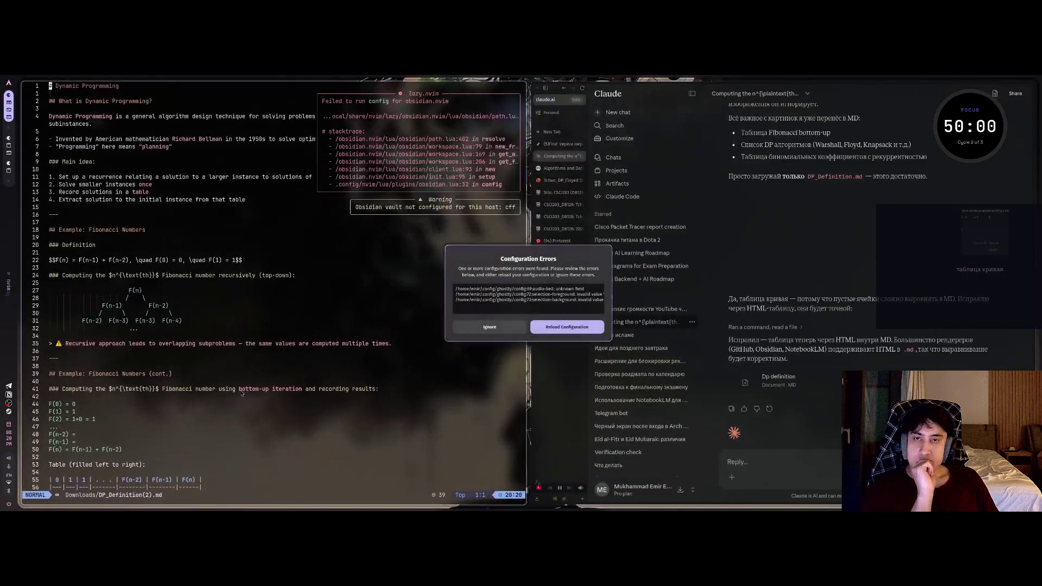
left_click(505, 327)
scroll(315, 358, "down", 20)
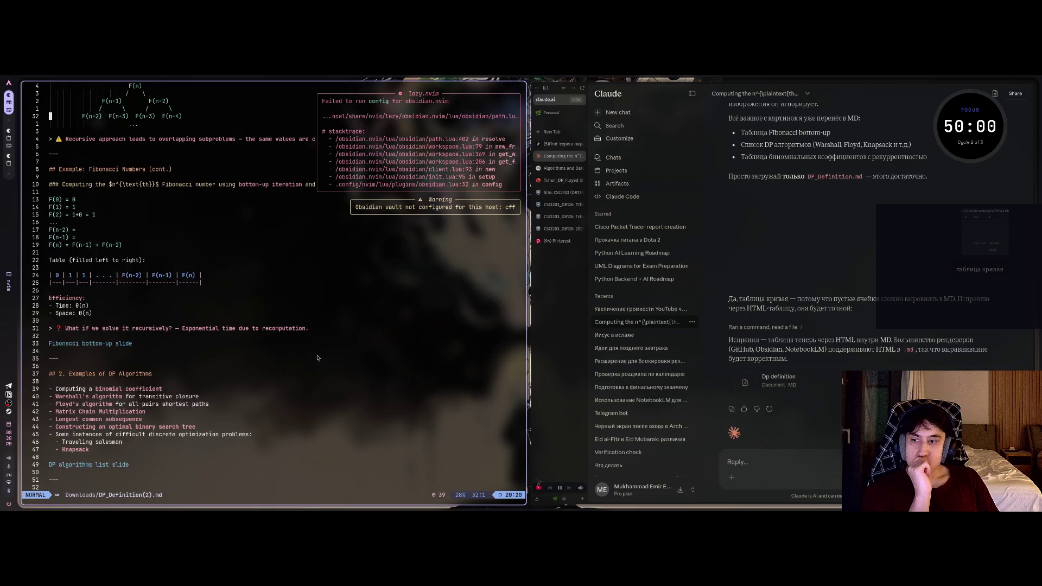
scroll(278, 370, "up", 6)
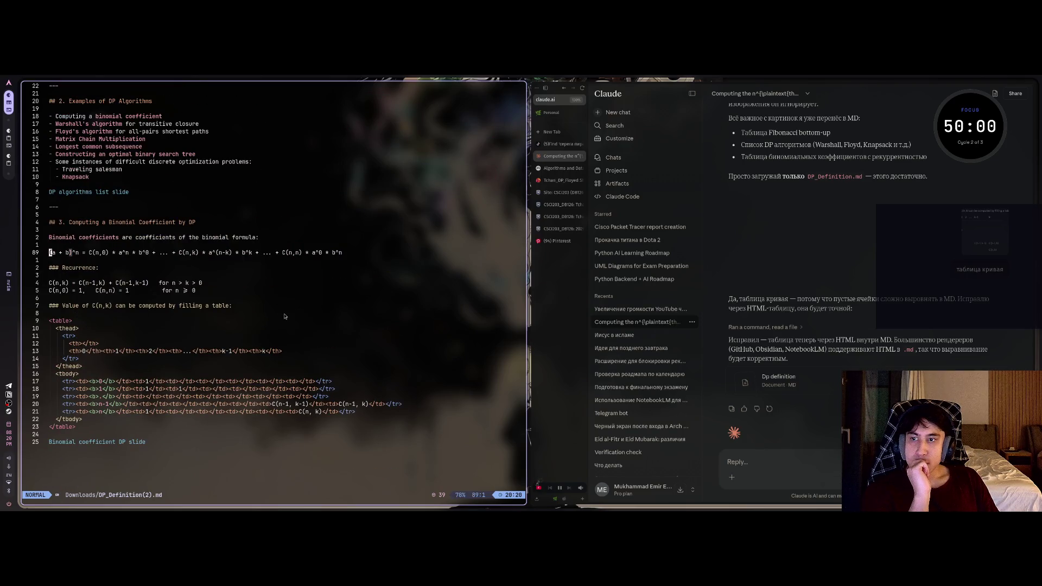
key("super+q")
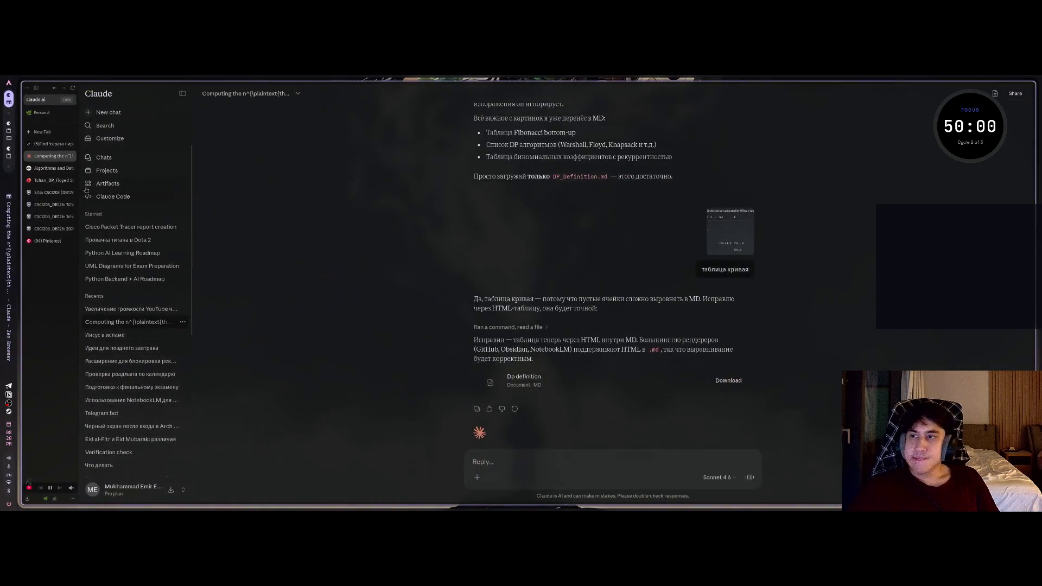
left_click(47, 168)
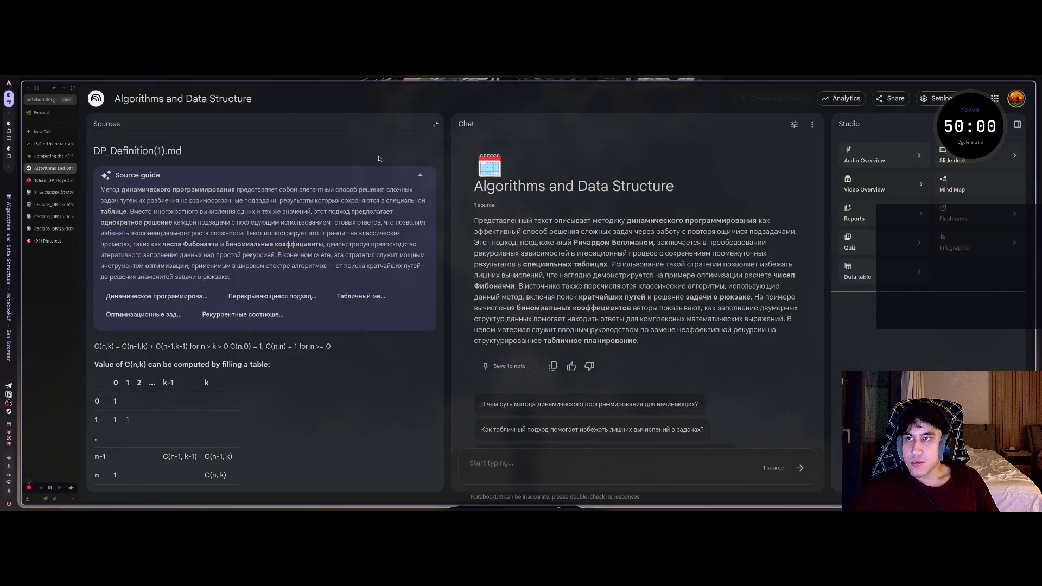
Remove the DP_Definition(1).md source from the notebook.
left_click(428, 125)
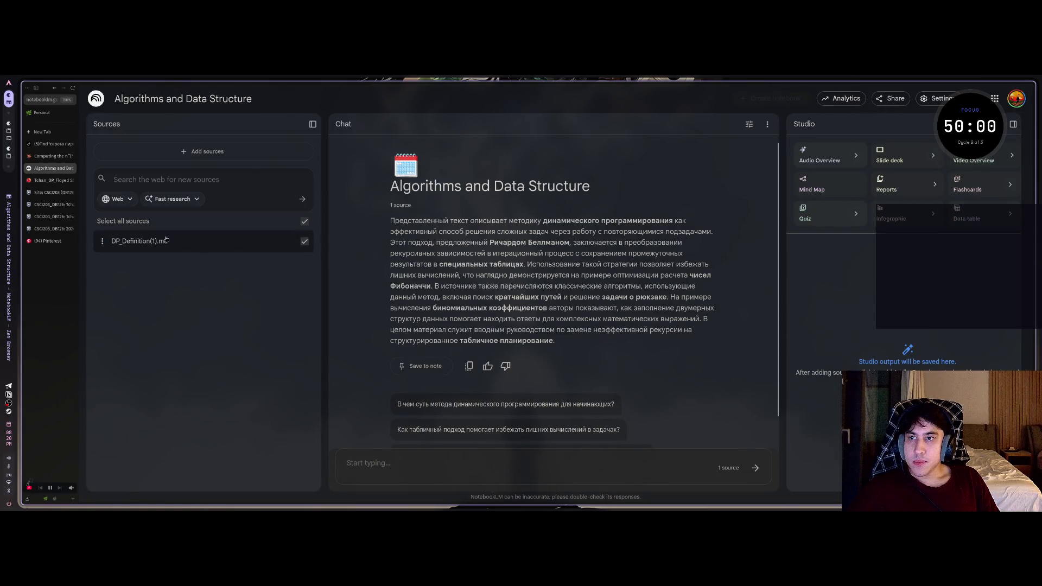
left_click(102, 241)
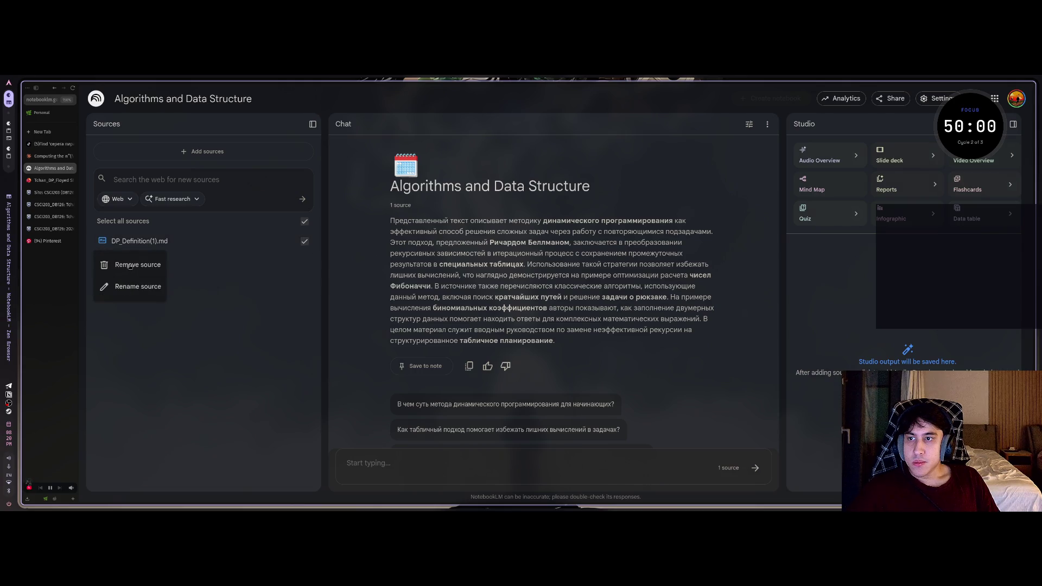
left_click(131, 266)
left_click(595, 309)
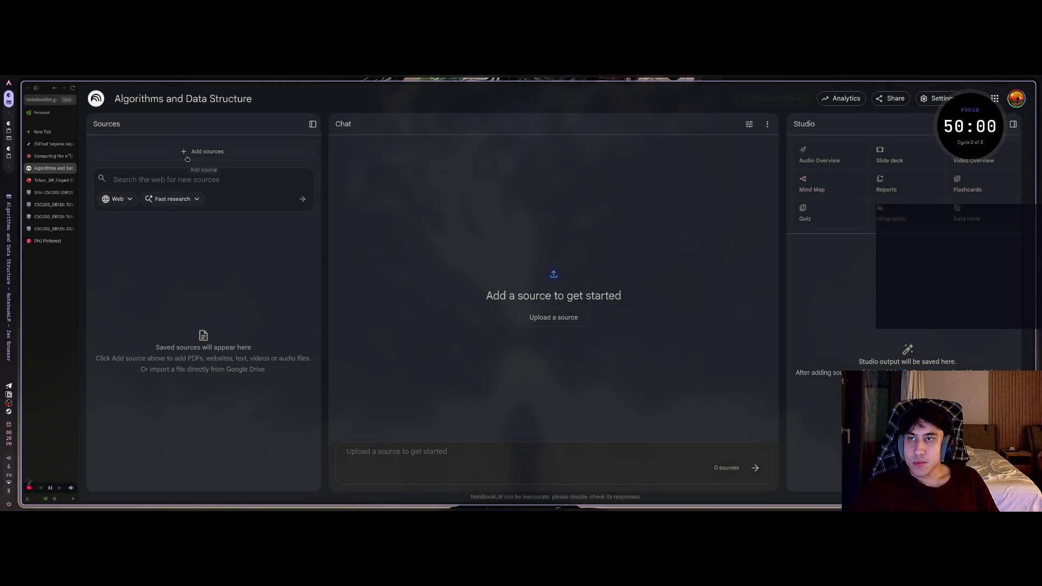
Upload DP_Definition(2).md as the notebook's new source.
left_click(187, 155)
left_click(462, 373)
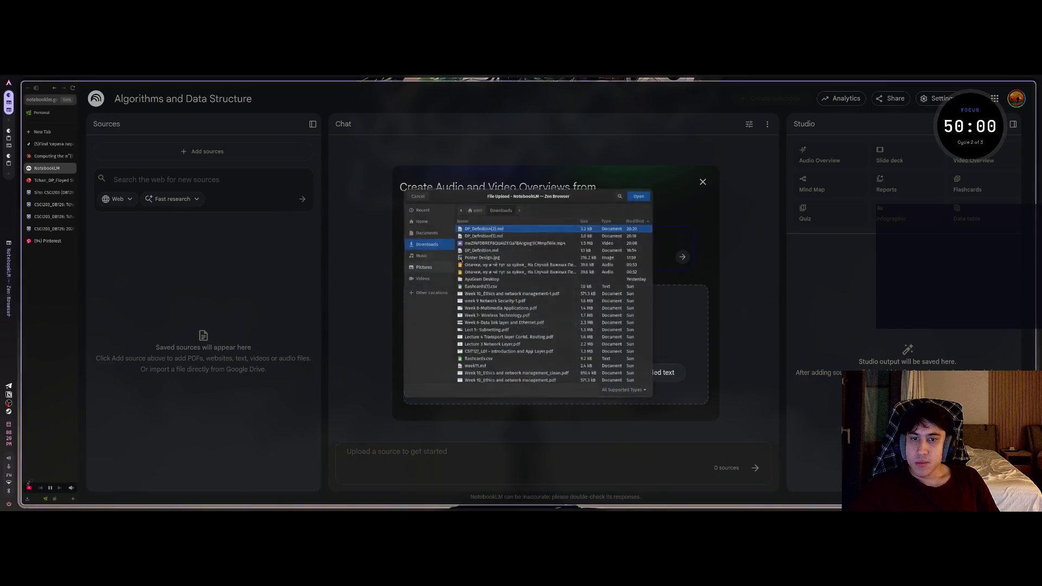
left_click(638, 196)
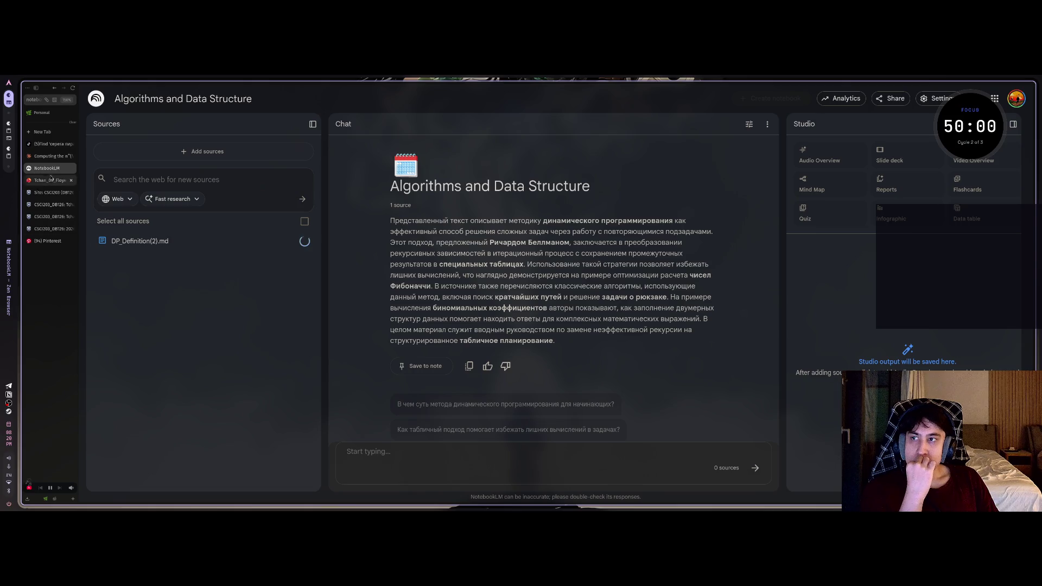
mouse_move(52, 156)
left_mouse_down()
mouse_move(860, 288)
mouse_move(685, 275)
mouse_move(38, 168)
left_mouse_up()
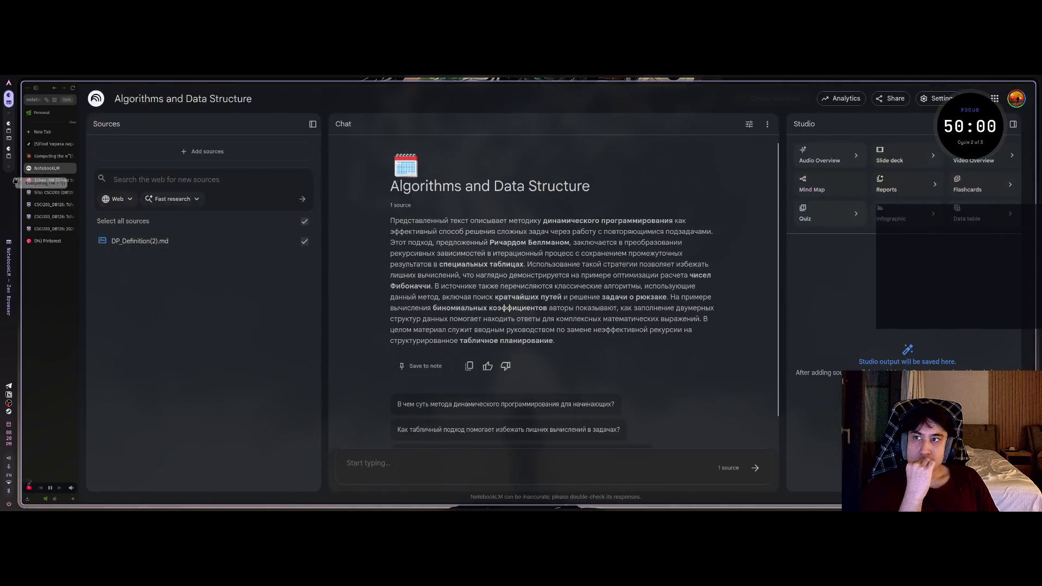
Move the Claude chat into its own window, tiled beside NotebookLM.
right_click(41, 159)
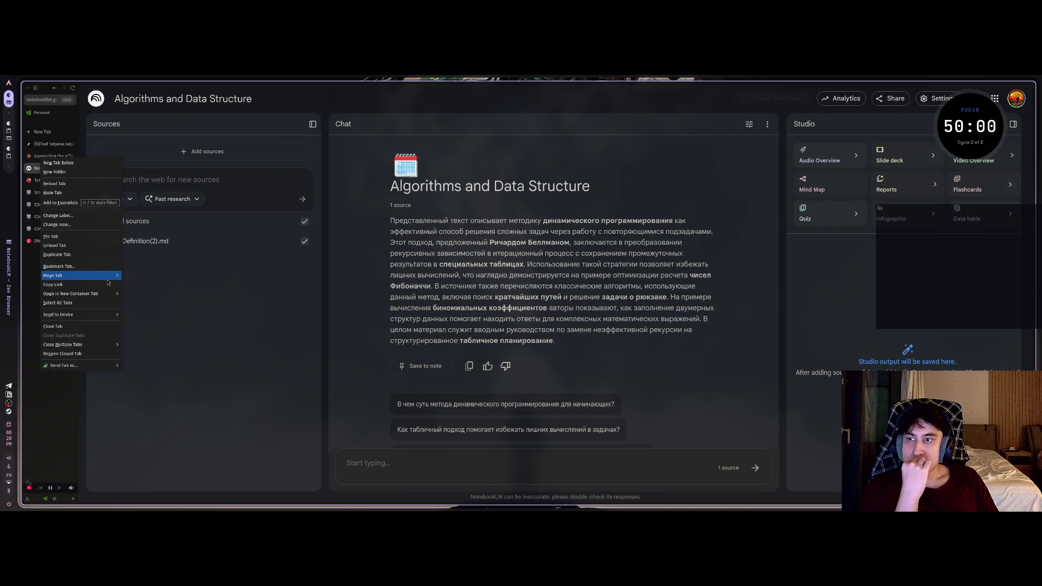
mouse_move(107, 279)
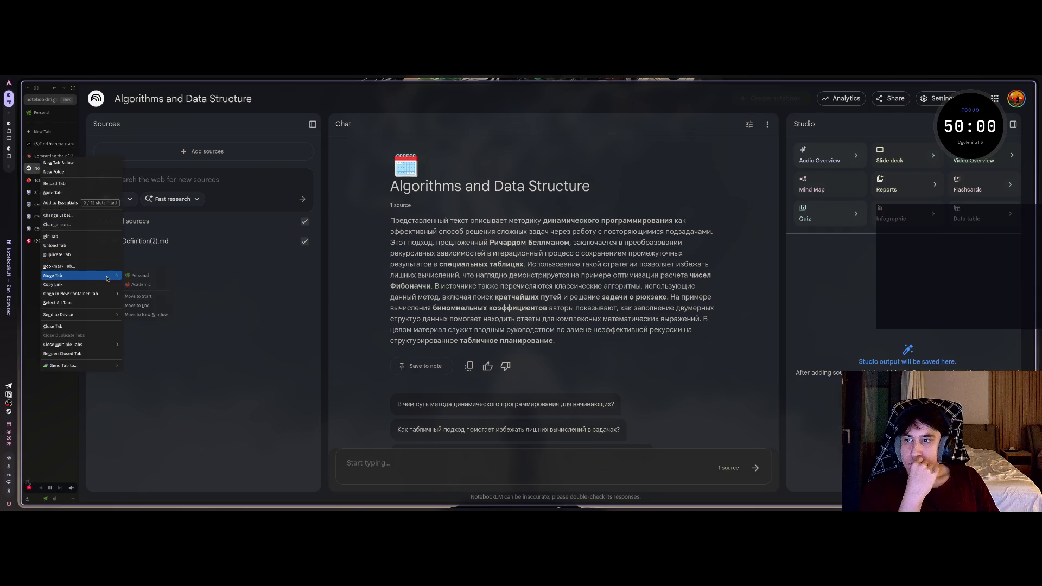
left_click(146, 314)
key("super+shift+Right")
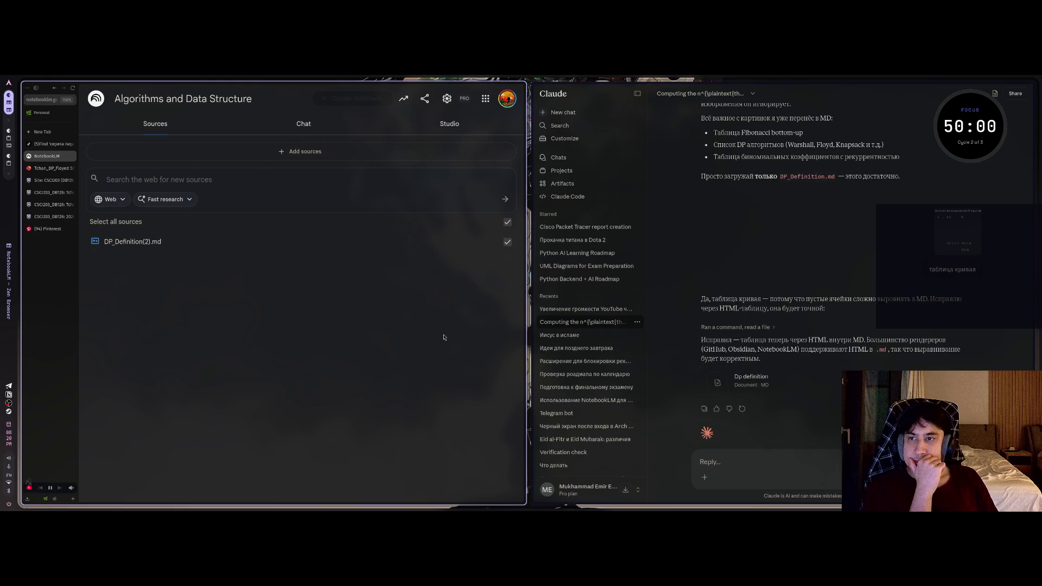
Show the notebook's Chat panel, hide the browser tab list, and widen Sources slightly.
left_click(305, 125)
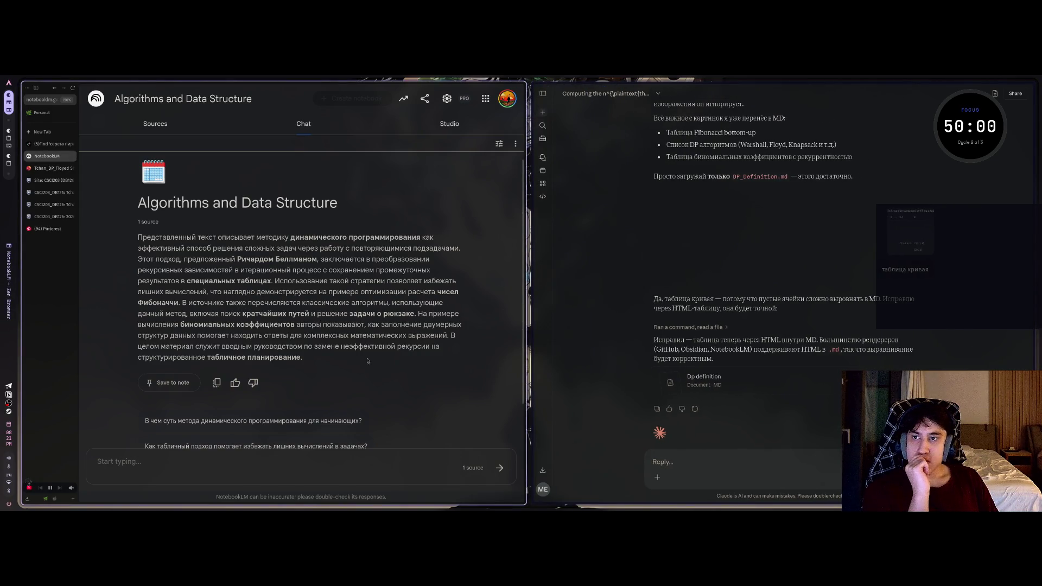
left_click(35, 88)
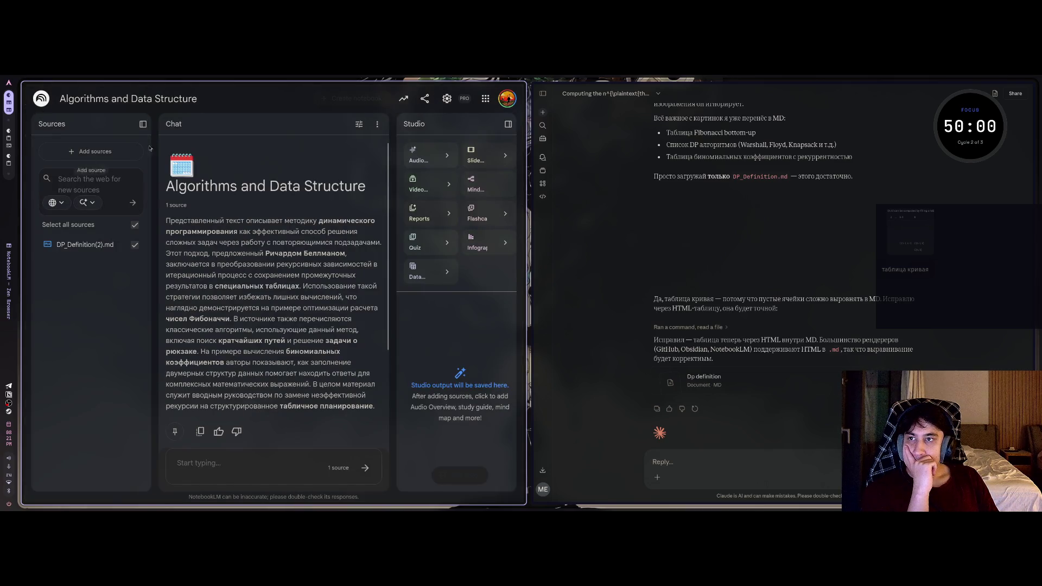
left_click_drag(155, 143, 164, 142)
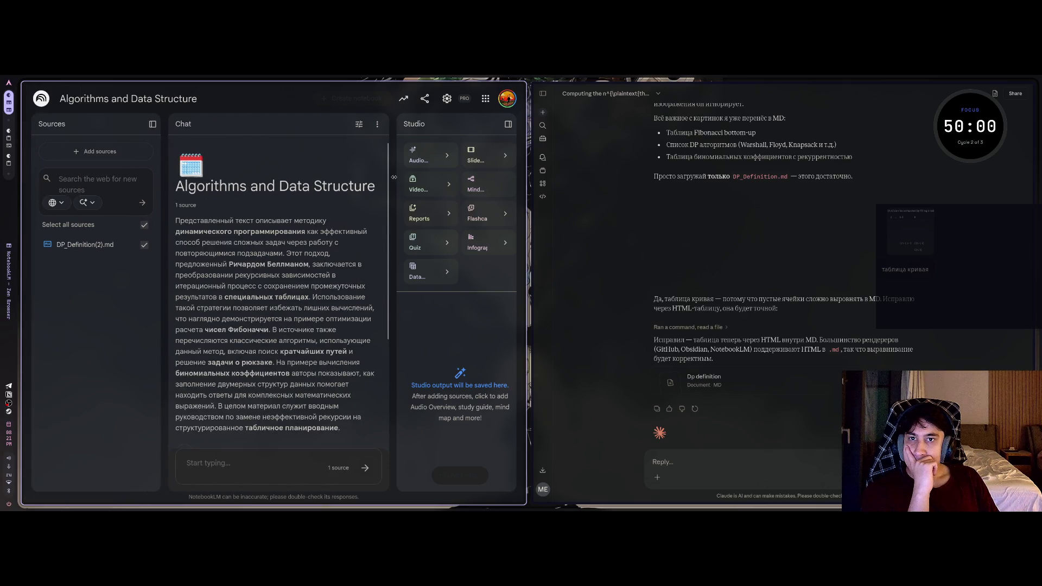
Resize the notebook panels and collapse the Studio panel.
left_click_drag(394, 177, 384, 177)
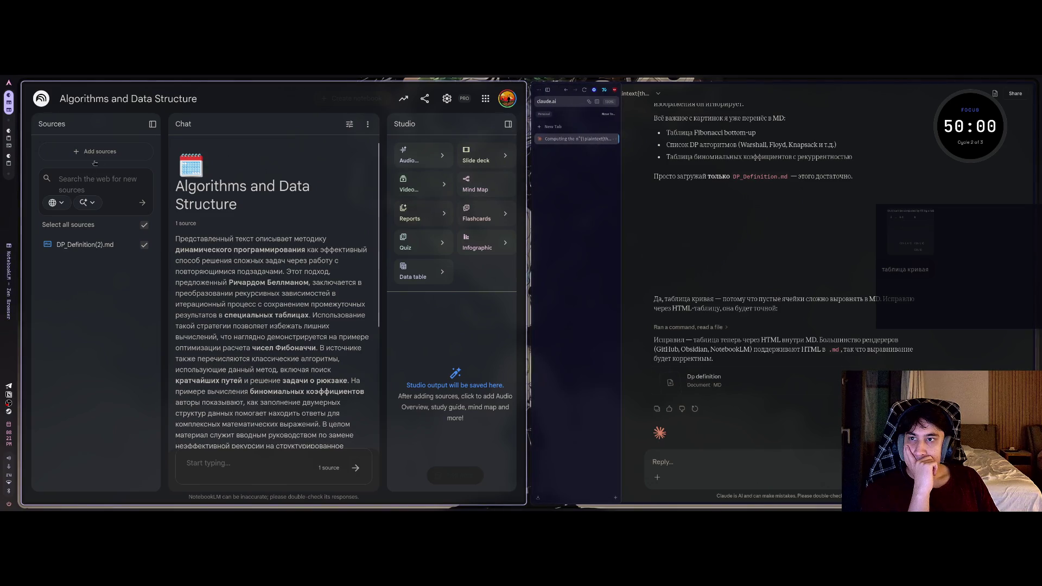
left_click(508, 124)
scroll(353, 389, "down", 1)
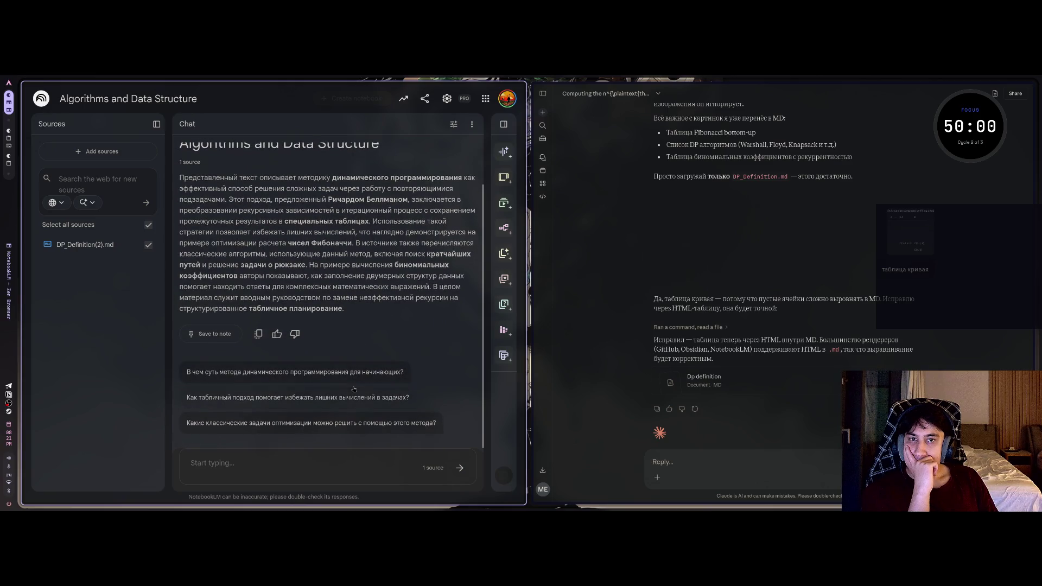
scroll(347, 386, "up", 1)
Open DP_Definition(2).md and scroll to its binomial coefficient section to check the table.
left_click(85, 245)
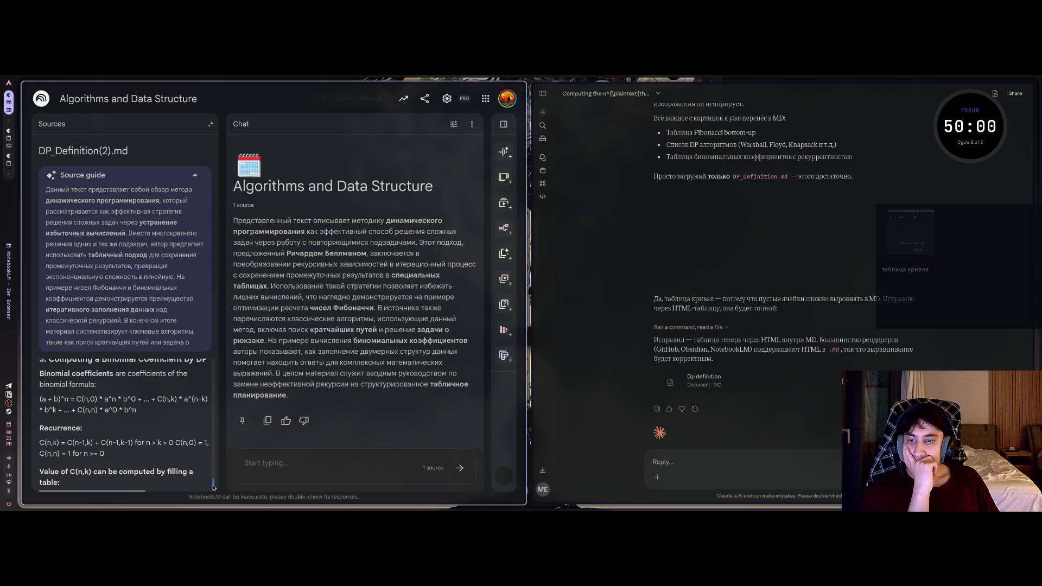
left_click(214, 427)
scroll(213, 427, "down", 5)
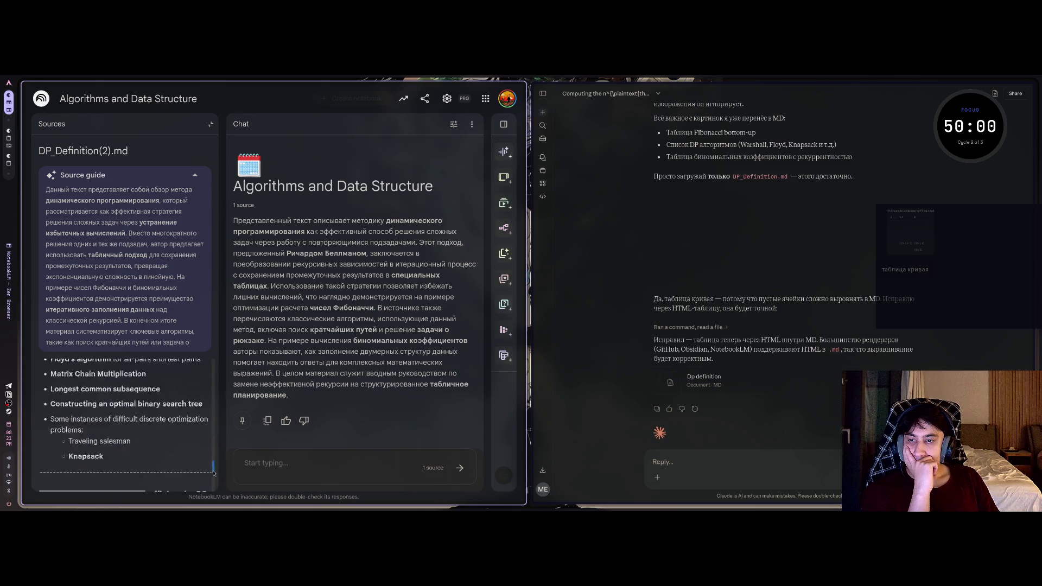
left_click(195, 176)
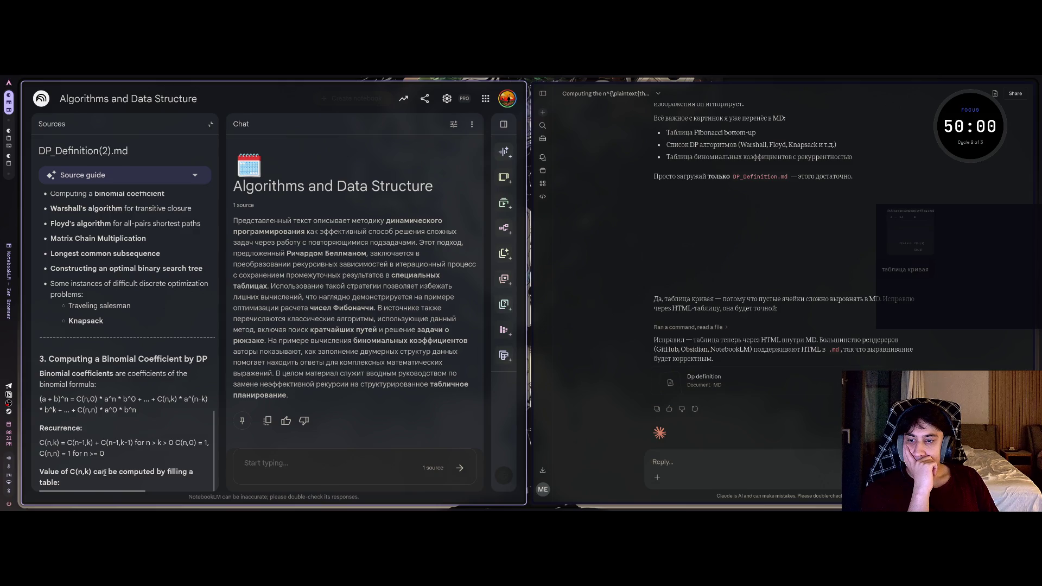
key("alt+Tab")
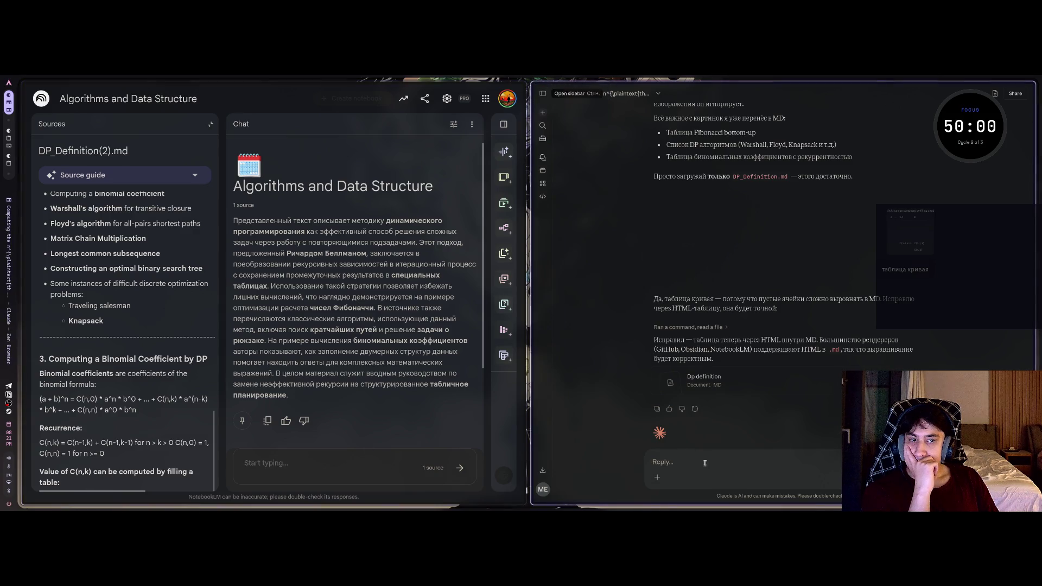
Tell Claude the table doesn't even display in NotebookLM and send the message.
type("в по")
type("teb")
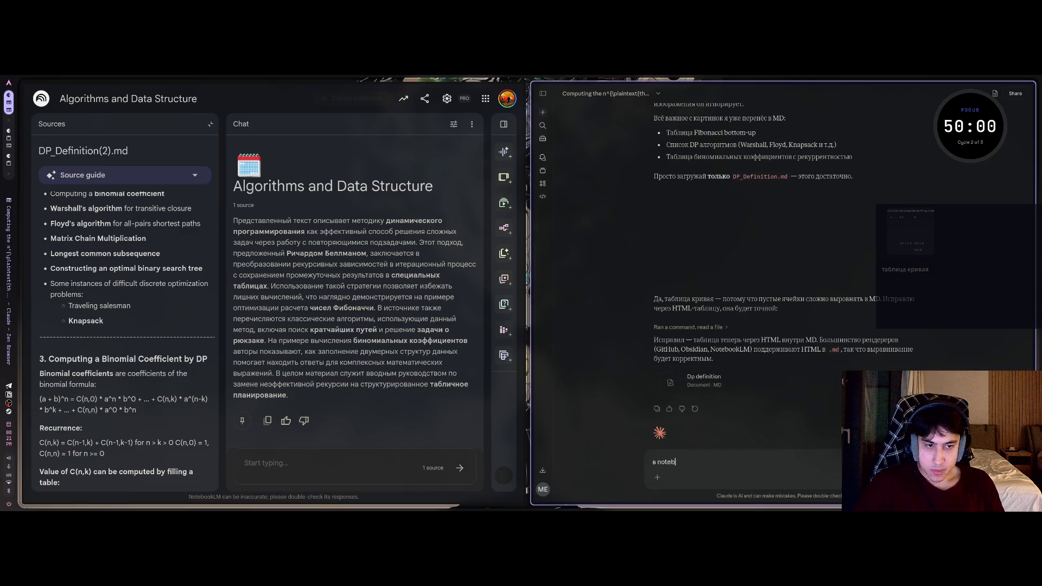
type("ooklm этот т")
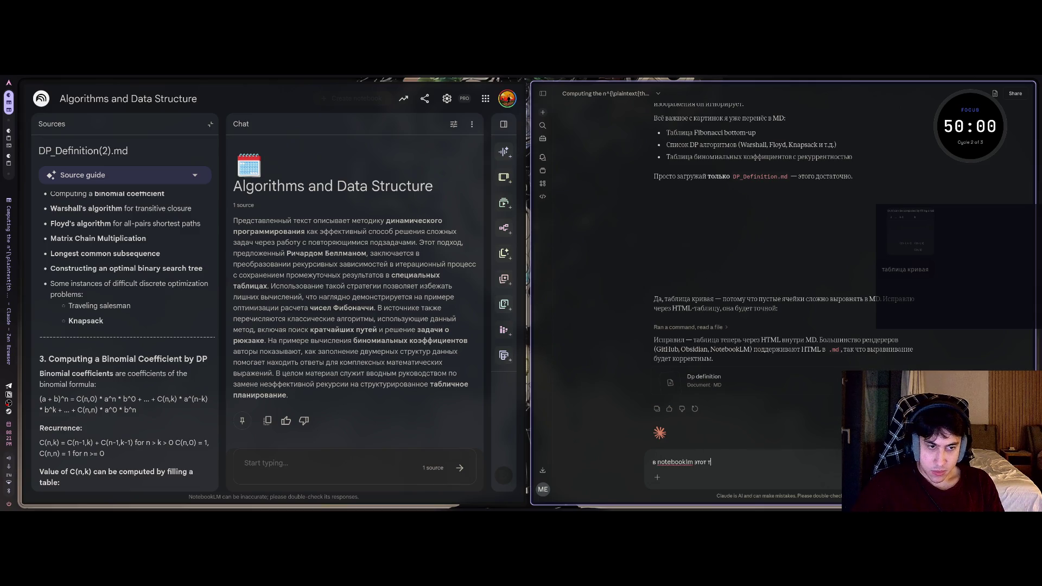
type("аблидаже не ото")
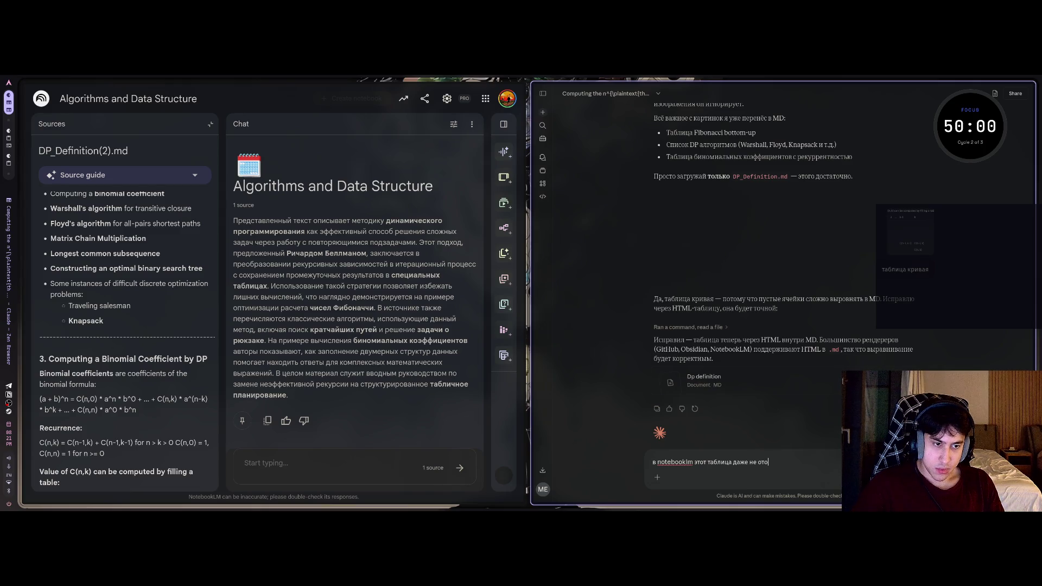
type("бр")
type("жается")
key("Return")
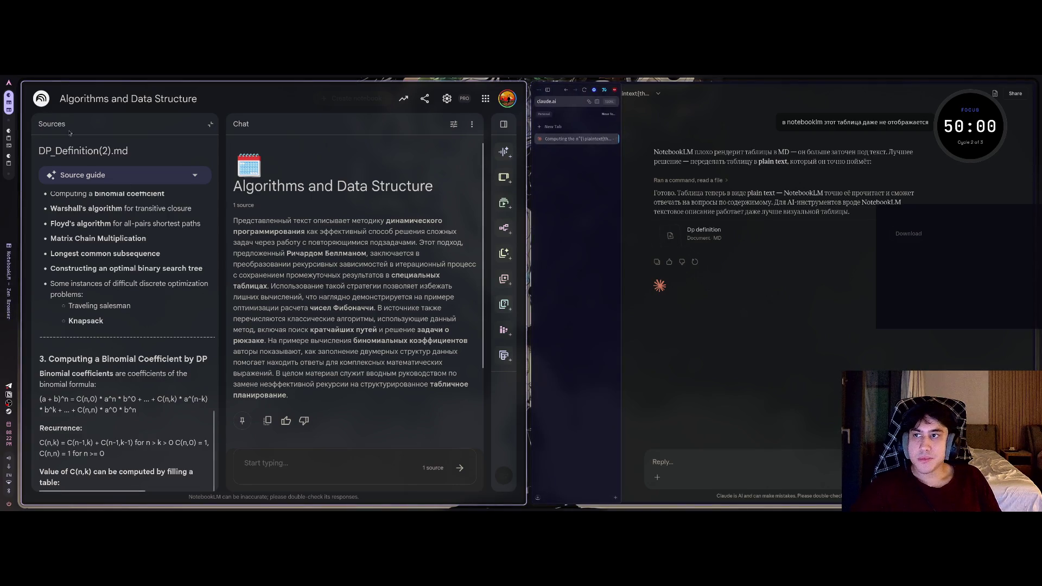
Delete the old DP_Definition(2).md source from the notebook's source list.
left_click(210, 124)
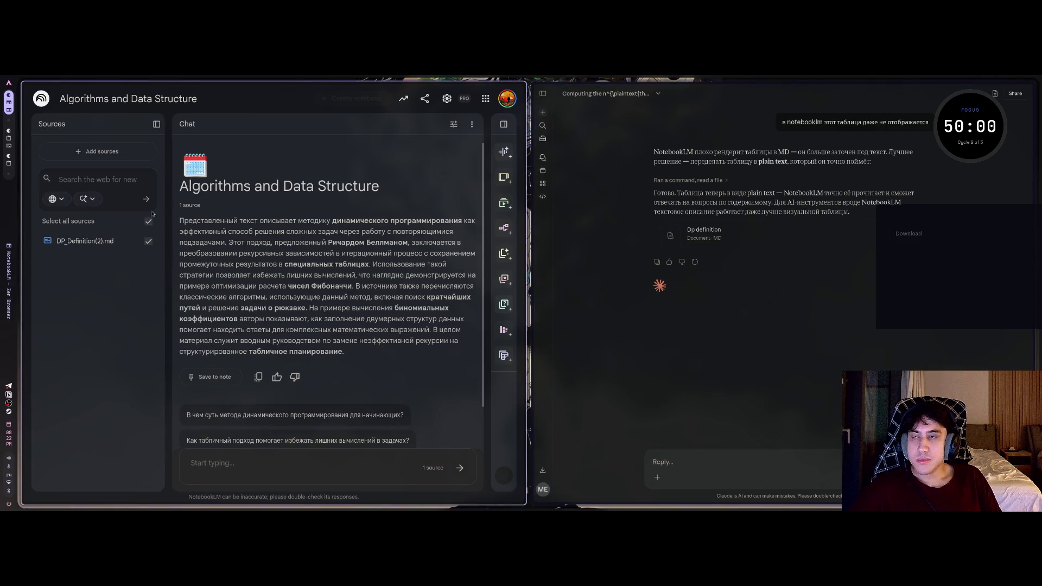
left_click(47, 241)
left_click(74, 265)
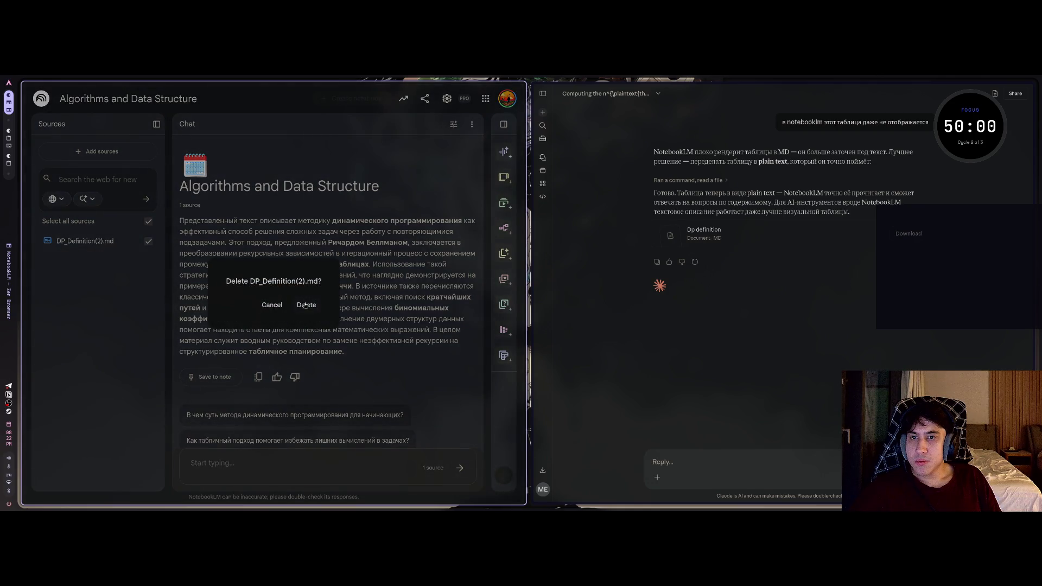
left_click(302, 305)
Upload DP_Definition(3).md from the computer as the notebook's new source.
left_click(87, 153)
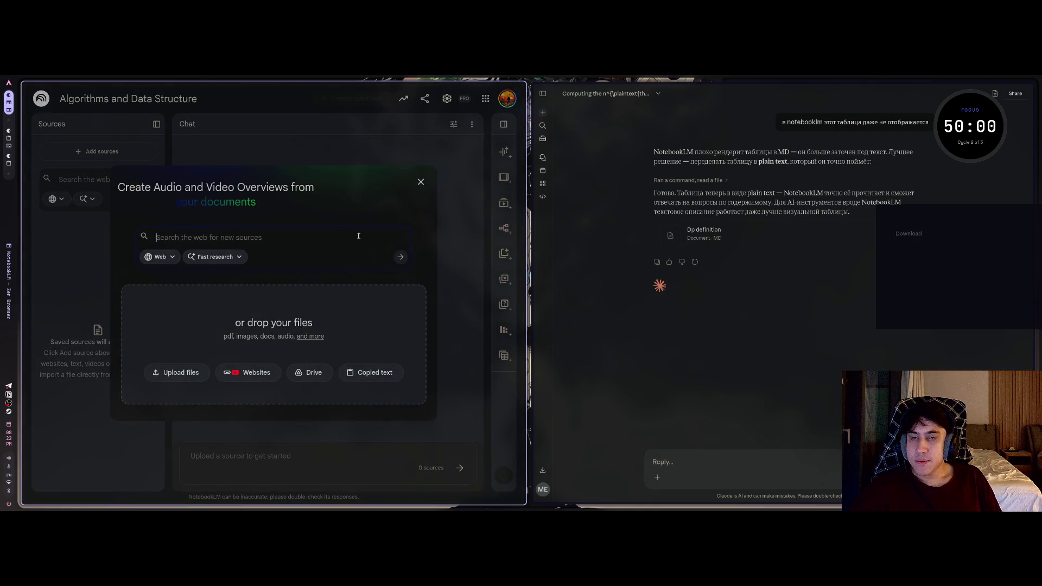
left_click(174, 372)
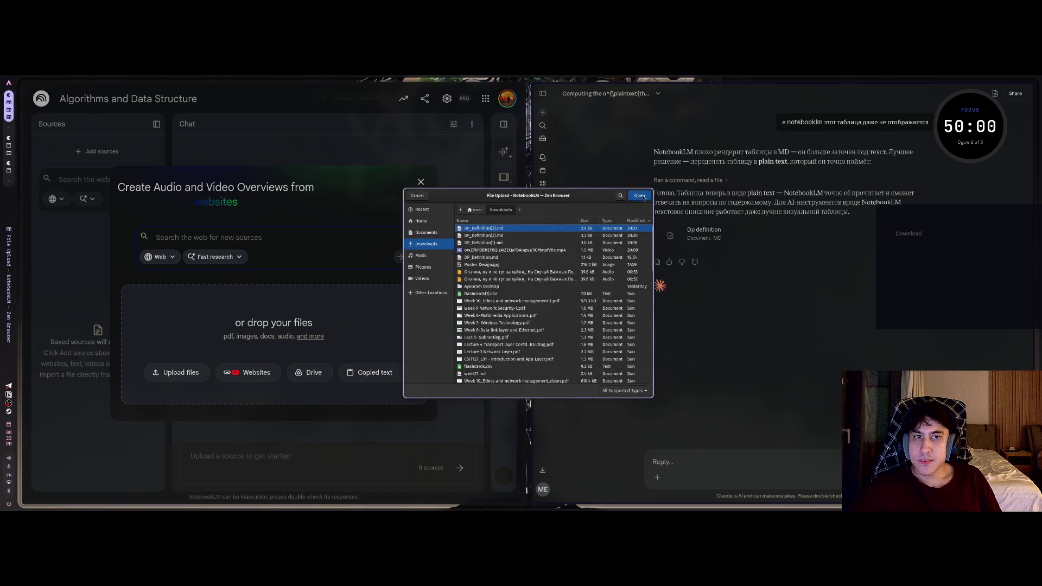
left_click(641, 196)
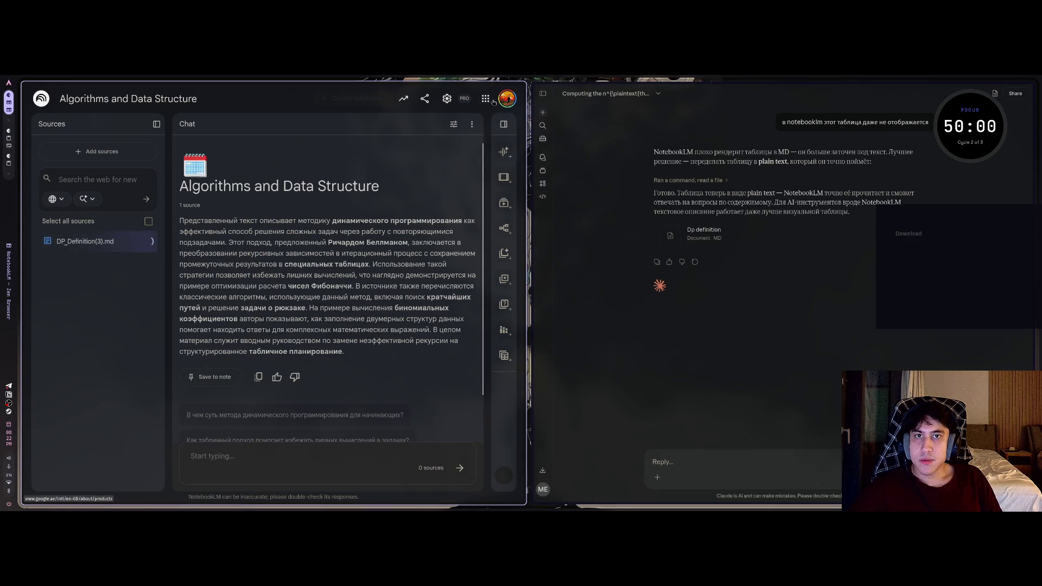
left_click(446, 99)
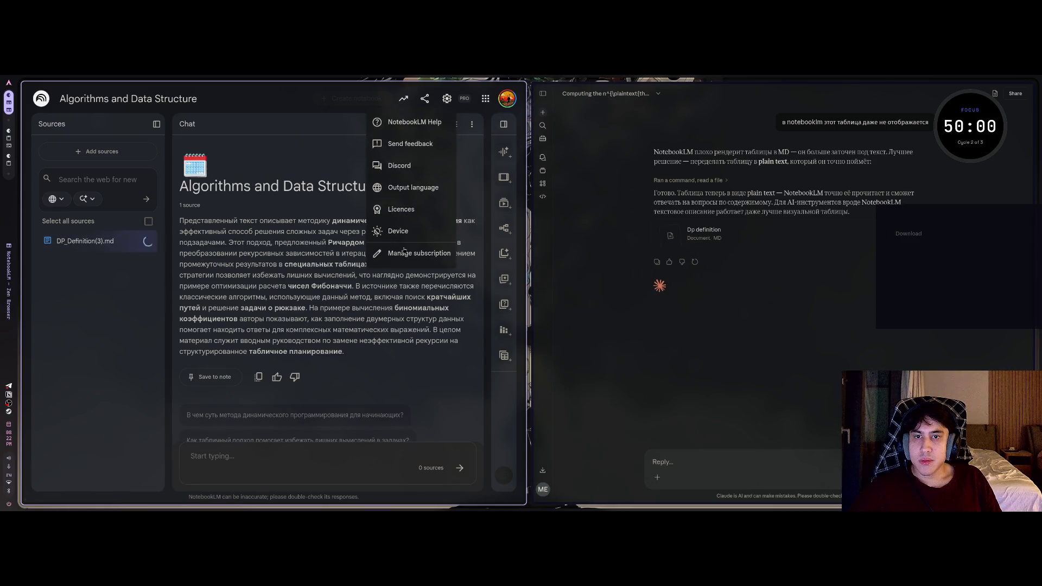
Switch the output-language override from русский to Default, then close the settings dialog.
left_click(405, 192)
left_click(234, 256)
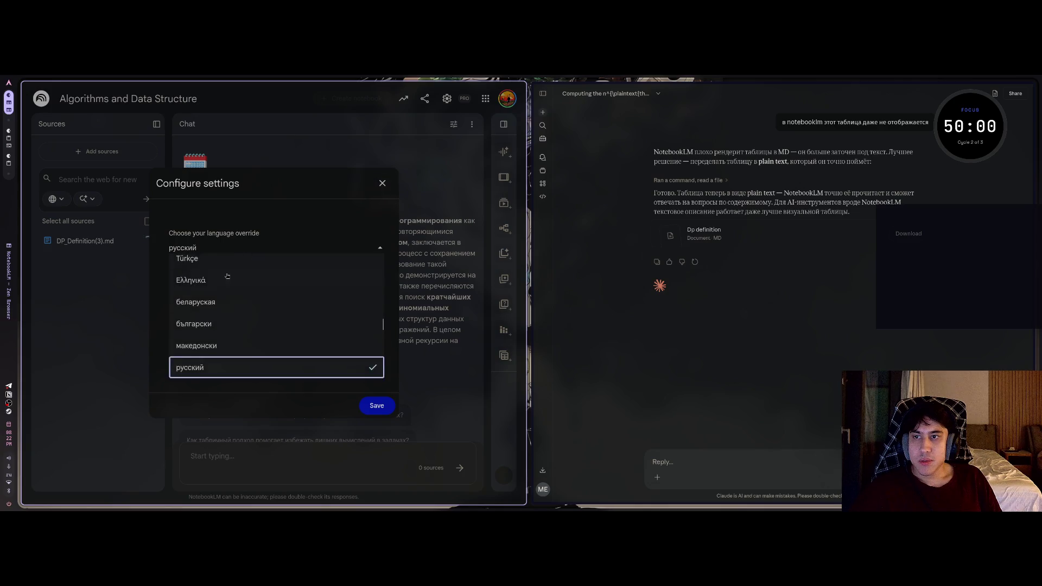
scroll(225, 277, "up", 15)
left_click(202, 267)
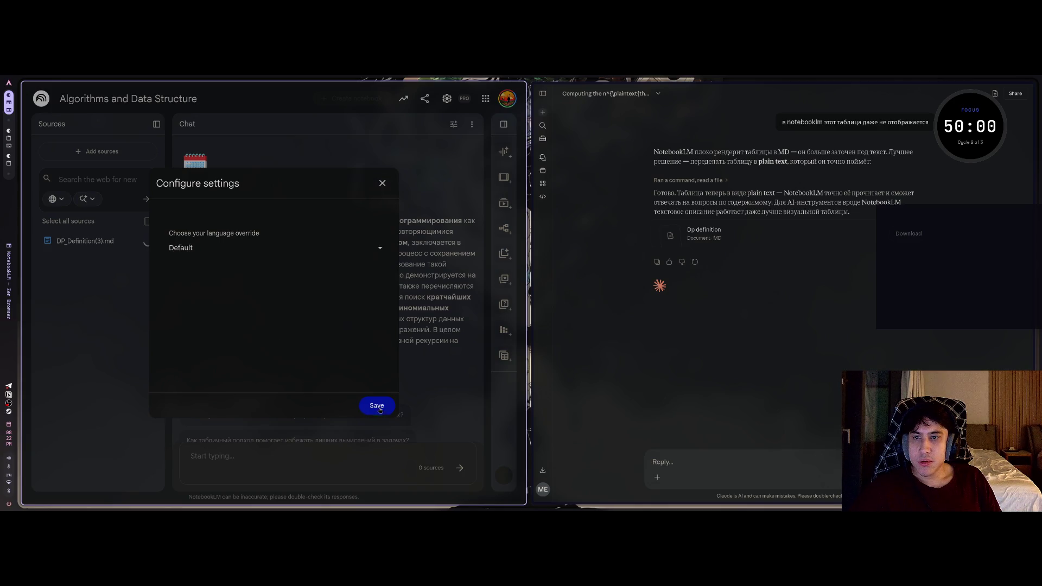
key("Escape")
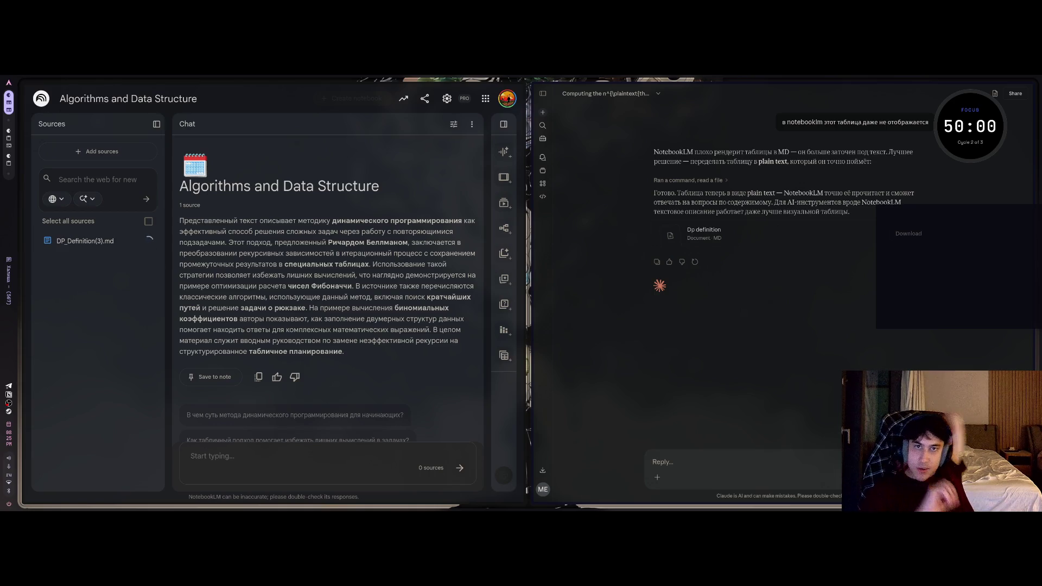
Show DP_Definition(3).md full-screen with the source guide collapsed, revealing its plain-text C(n,k) table.
left_click(115, 371)
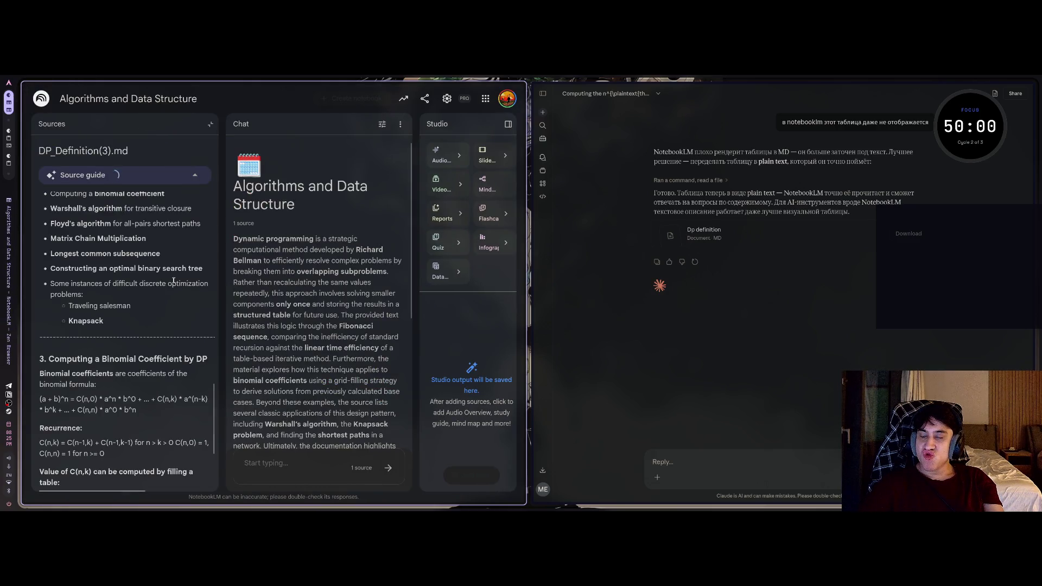
scroll(51, 378, "down", 5)
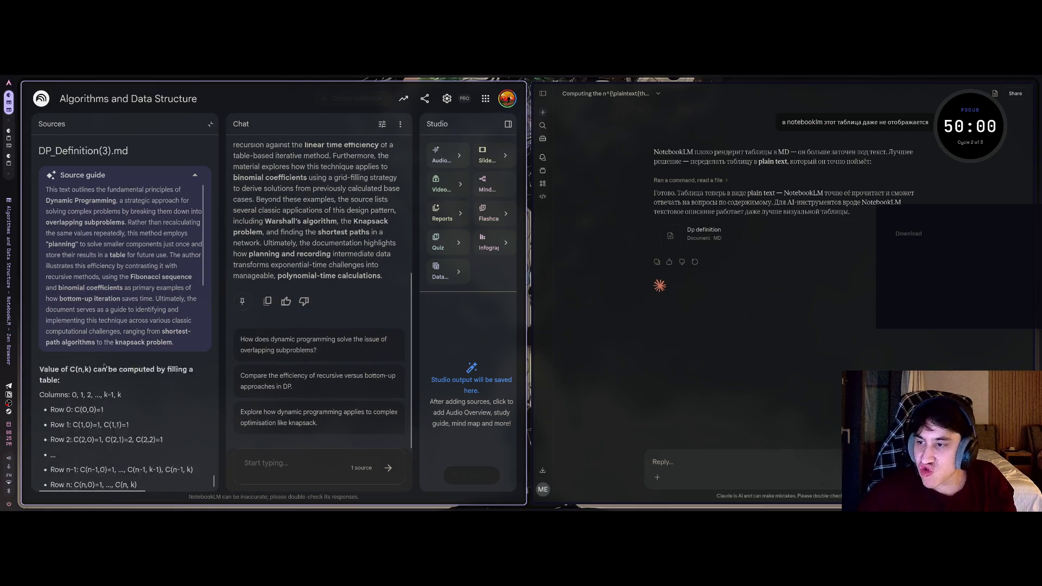
left_click(195, 175)
key("F11")
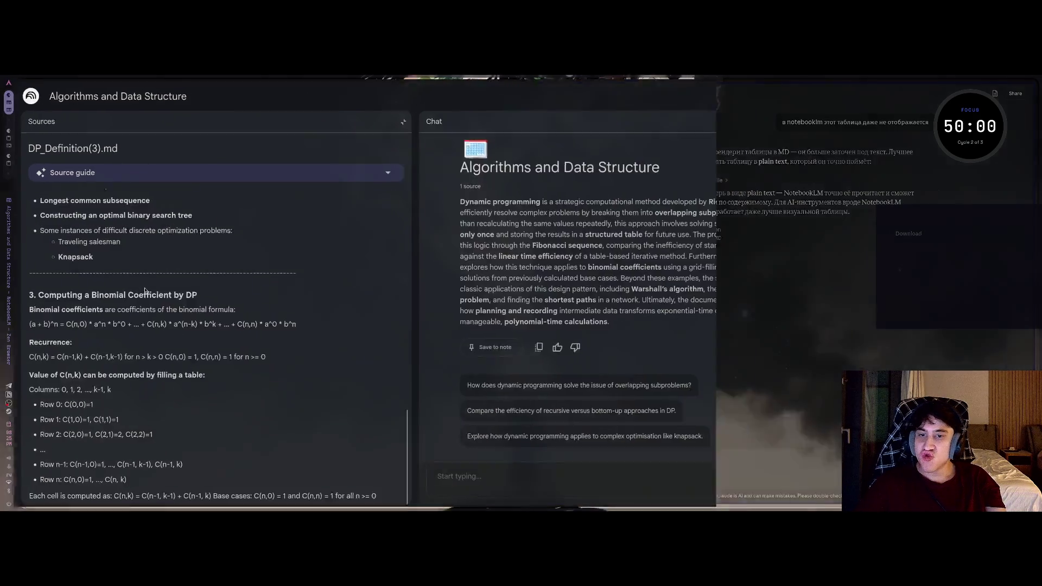
scroll(244, 361, "up", 10)
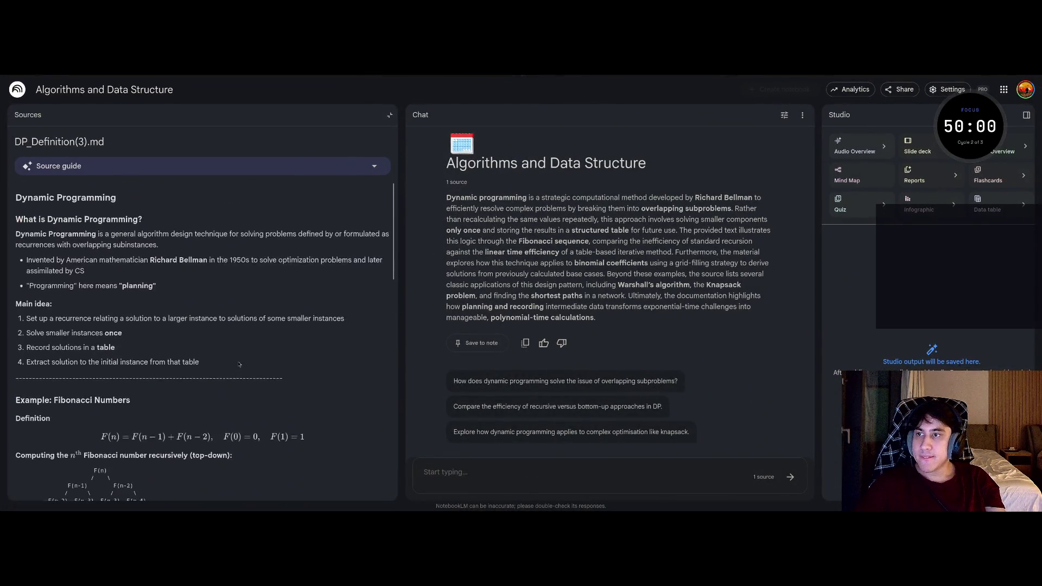
scroll(239, 367, "down", 6)
scroll(238, 367, "down", 3)
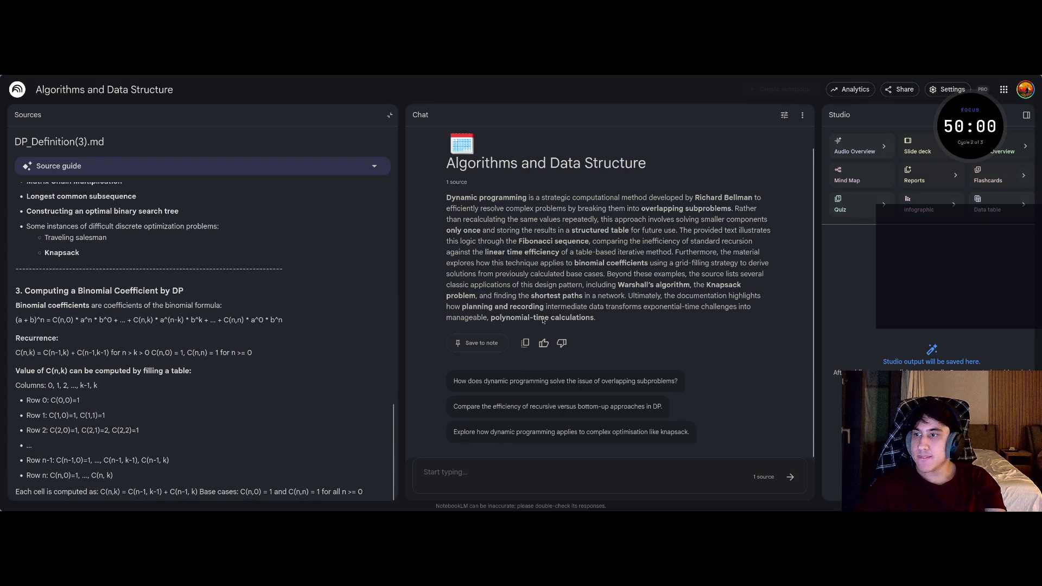
Capture a region screenshot of the Sources panel and return to the split layout.
key("Print")
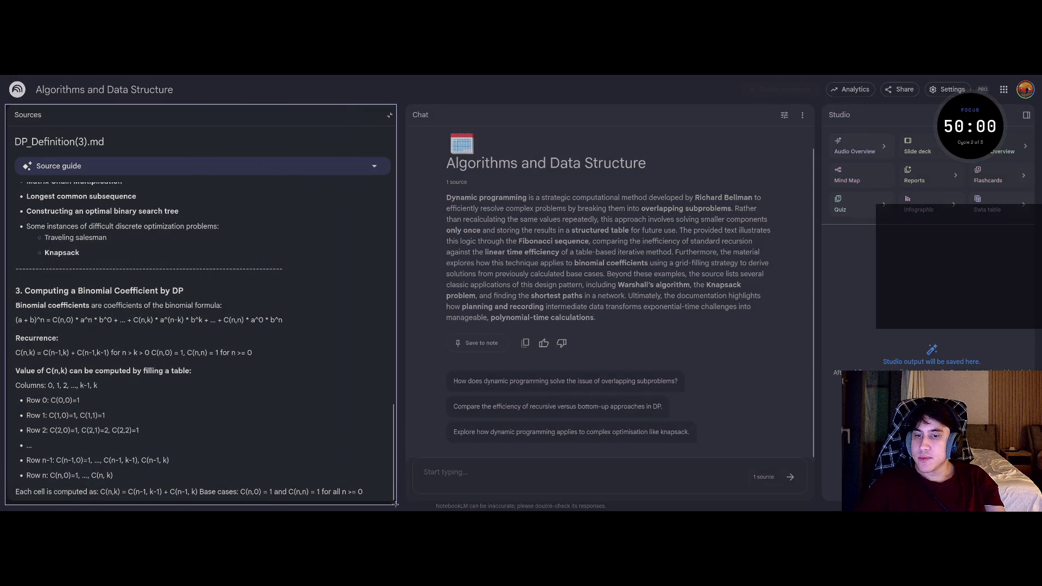
left_click_drag(396, 505, 396, 505)
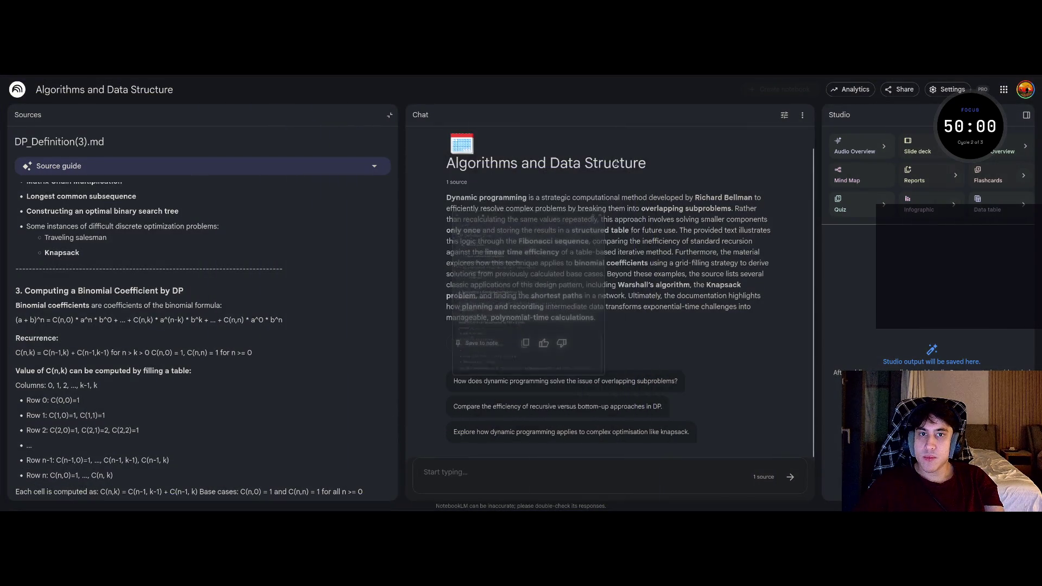
key("ctrl+Tab")
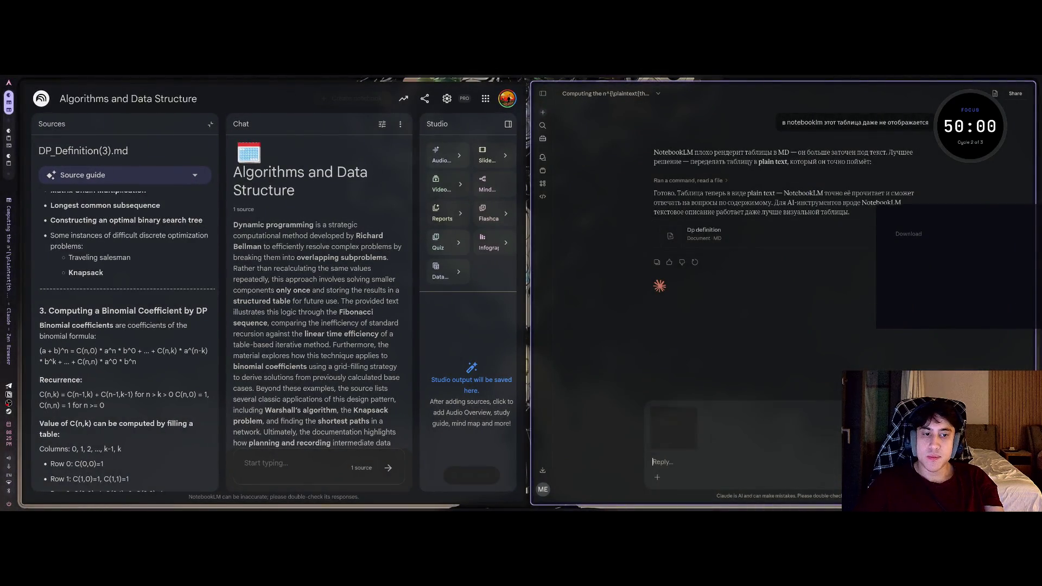
Send Claude the pasted screenshot with a short Russian note asking what it shows.
type("вот ту")
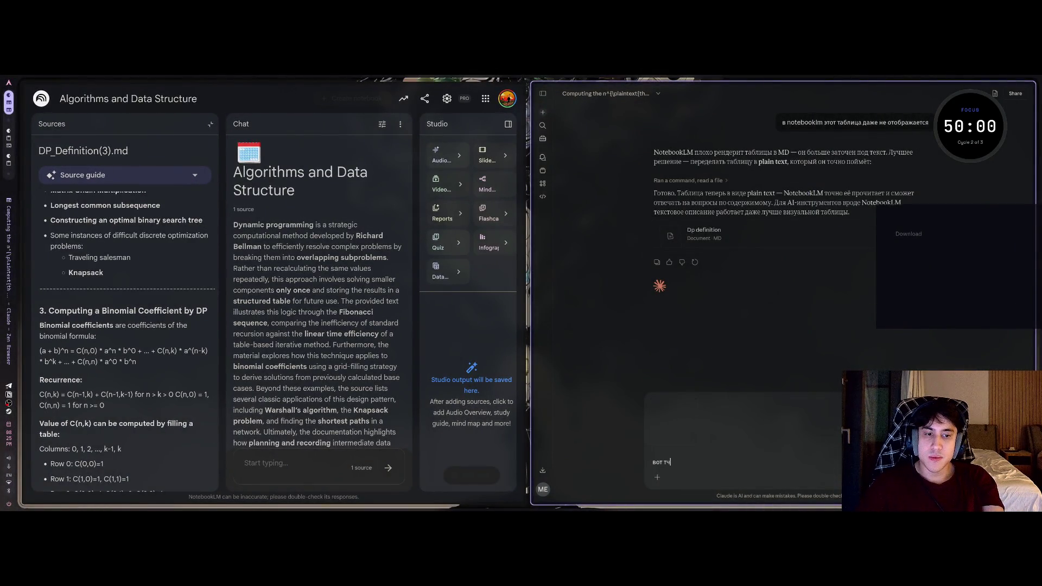
key("BackSpace")
key("BackSpace")
key("ctrl+v")
type("что таам")
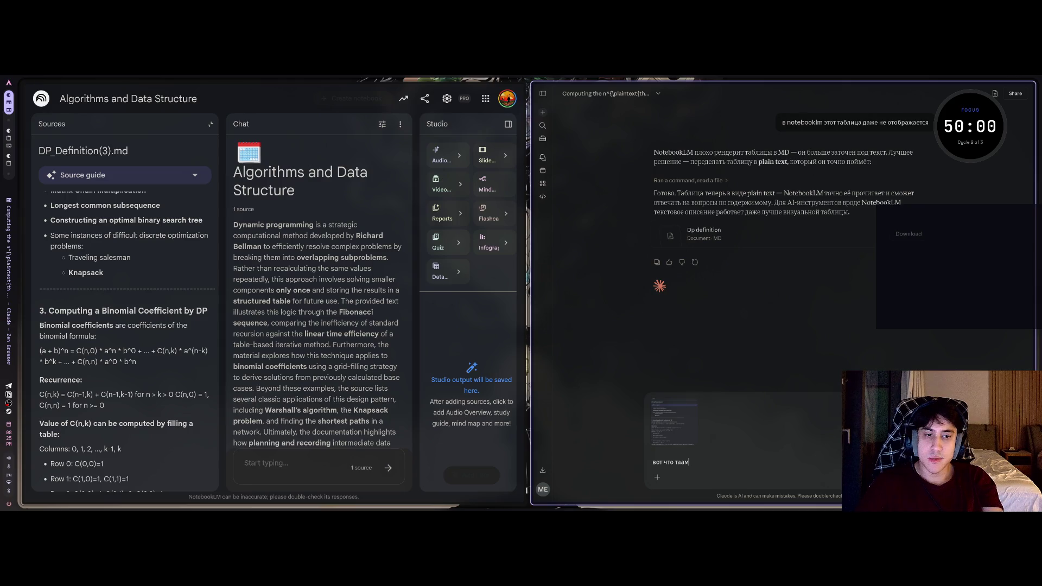
key("Return")
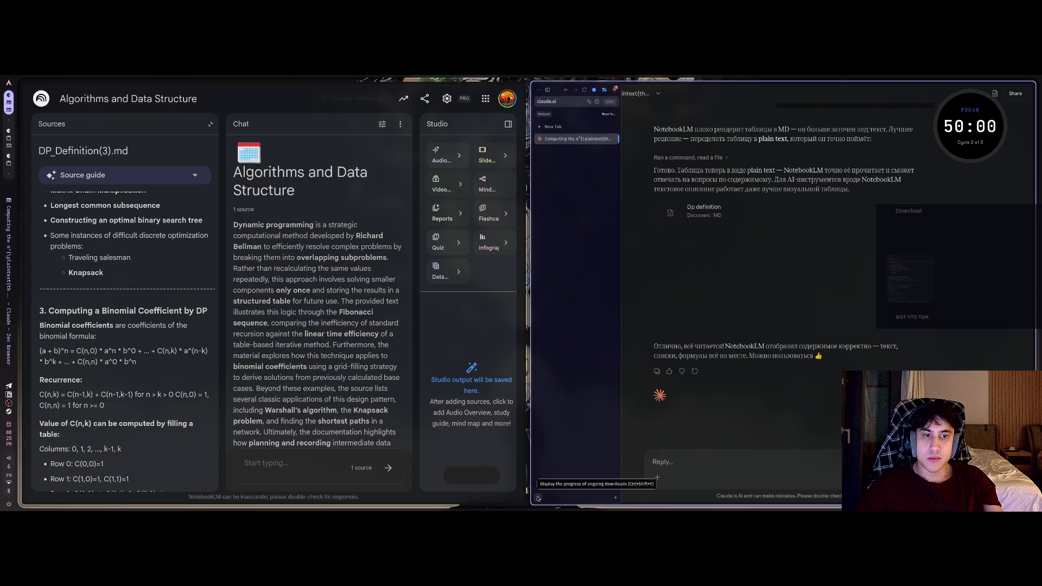
Check the Downloads list, then close the source view back to NotebookLM's sources list.
left_click(537, 498)
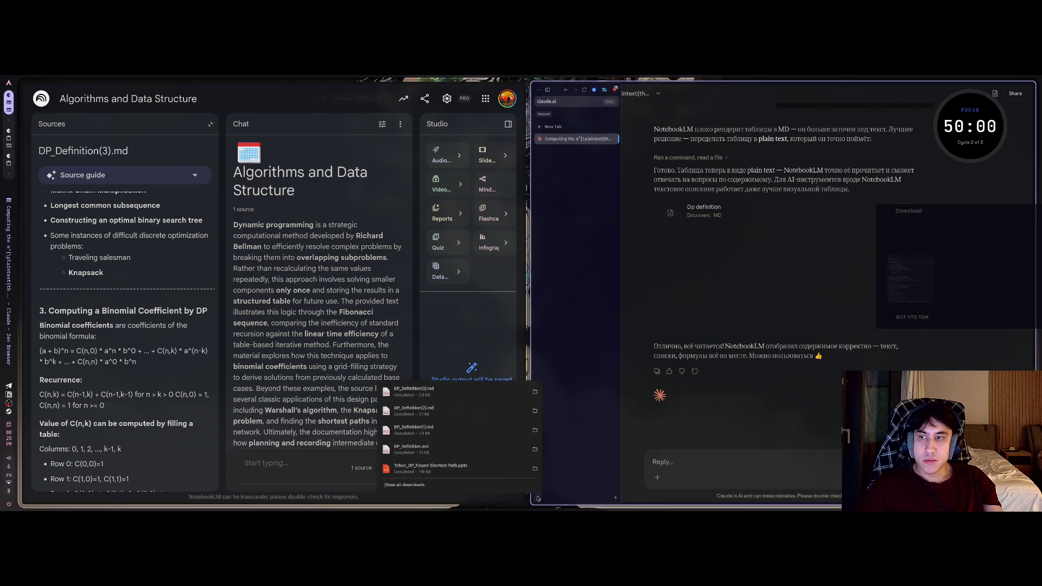
left_click(150, 410)
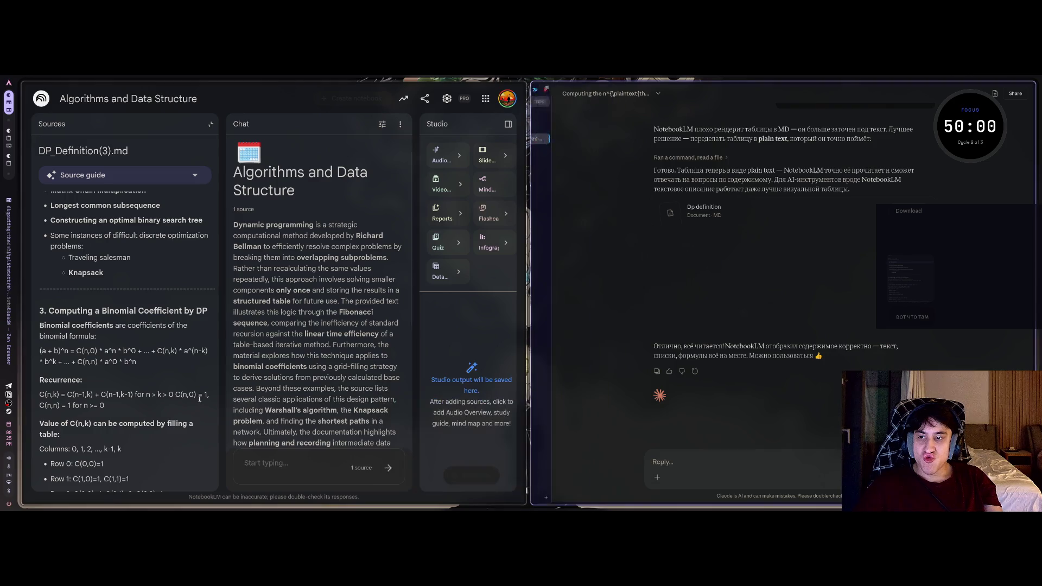
scroll(149, 410, "down", 3)
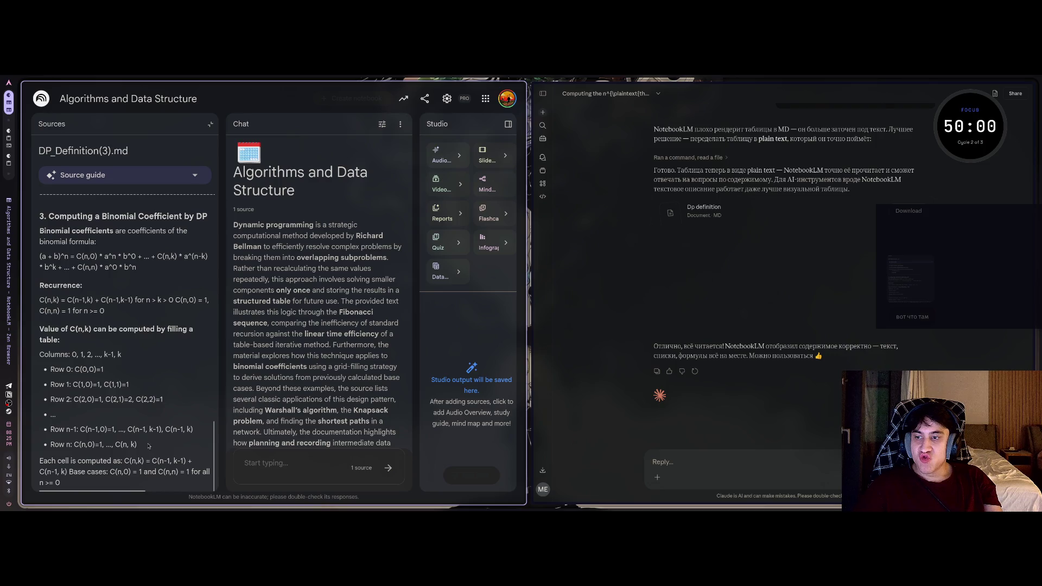
left_click(210, 125)
scroll(199, 305, "down", 3)
scroll(200, 305, "up", 4)
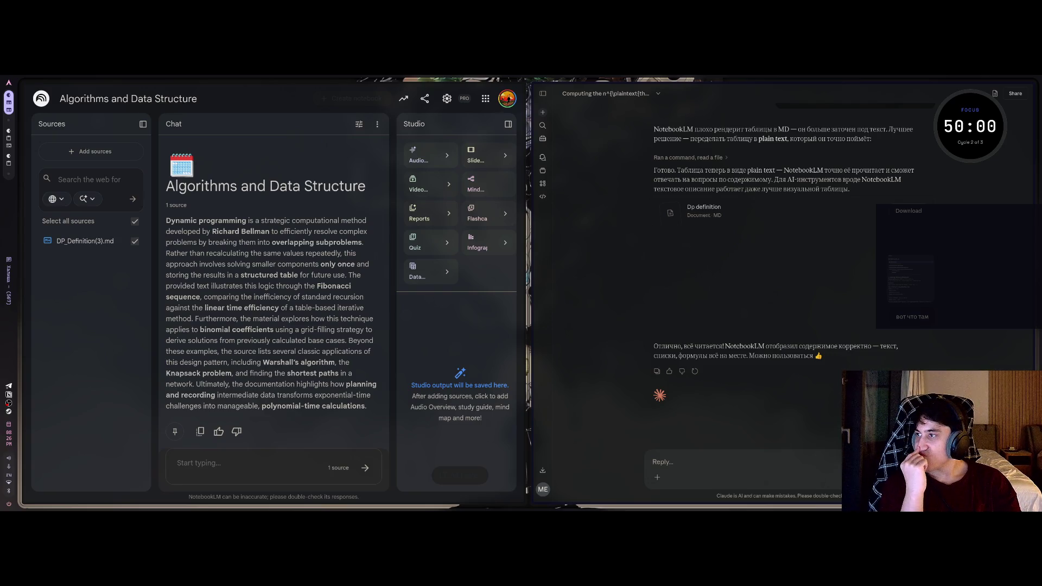
Close the PDF viewer, open a new window, and show the Academic workspace's Founder Mode tab.
key("ctrl+Tab")
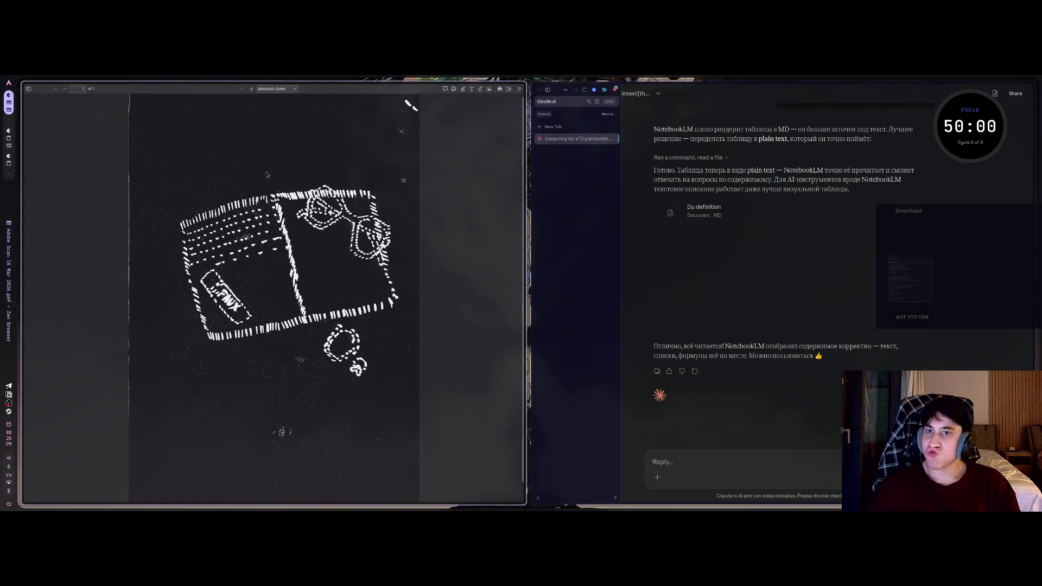
key("ctrl+w")
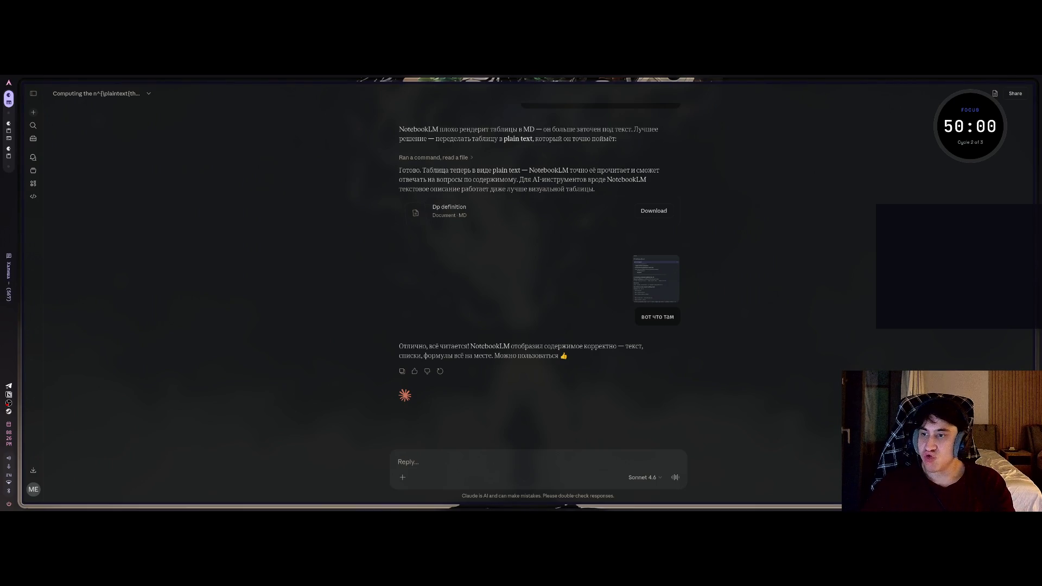
key("ctrl+n")
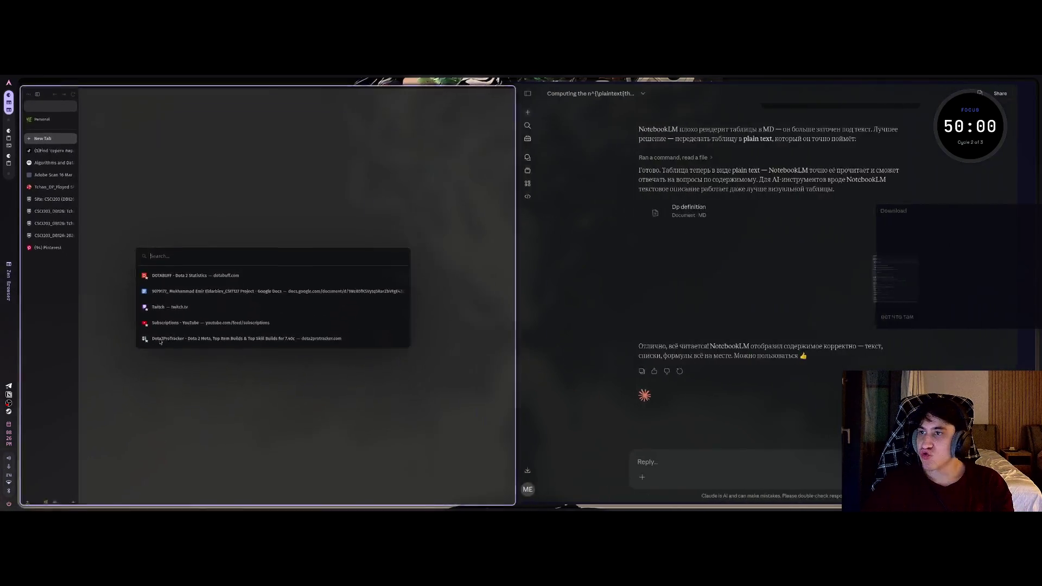
key("Escape")
scroll(53, 289, "right", 2)
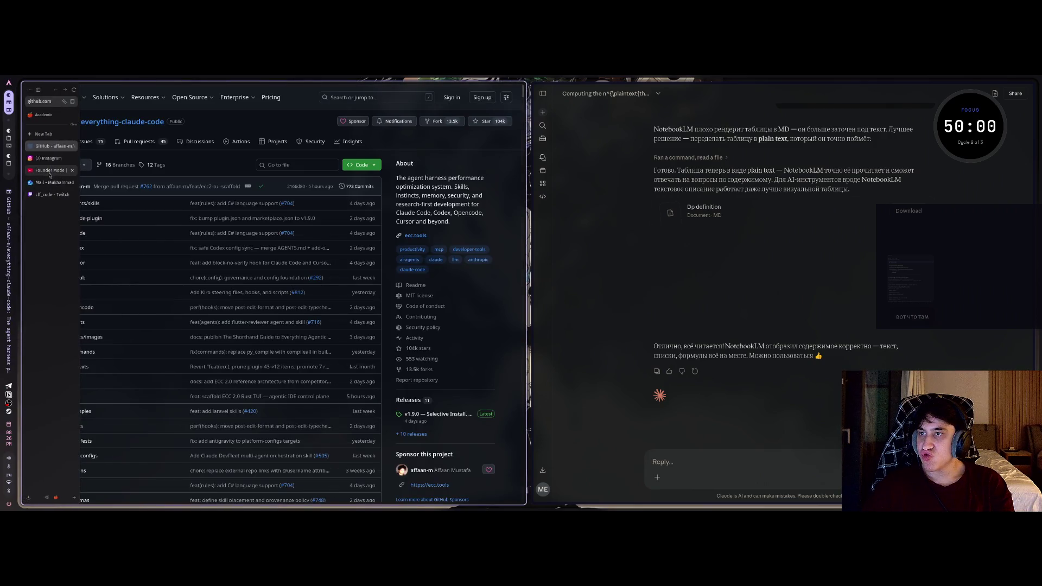
left_click(49, 172)
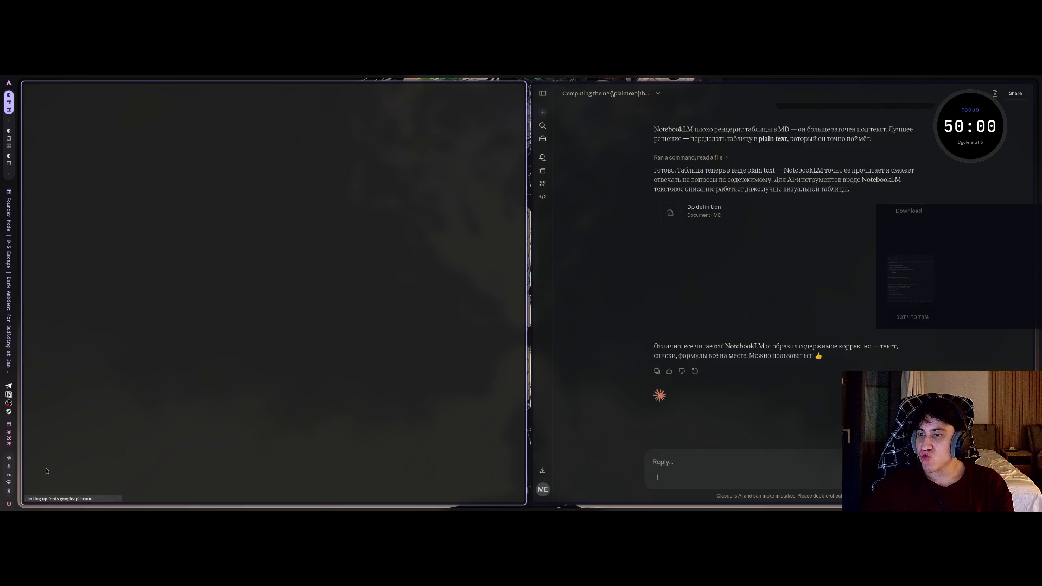